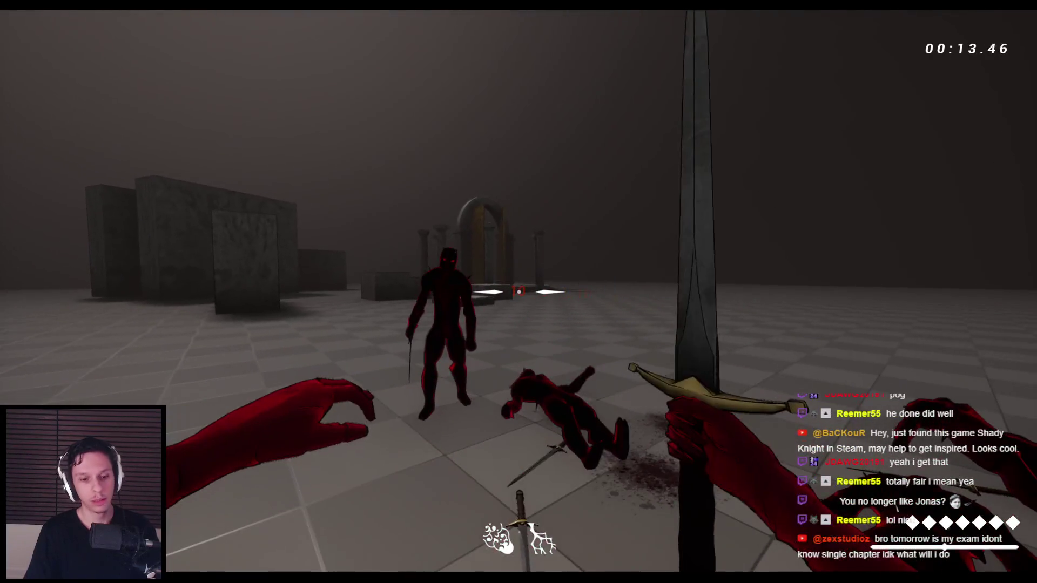
- Stop the playtest, scroll out in the Event Tick graph, and switch to the GODTOWER Notion tasks
{"action": "key", "text": "Escape"}
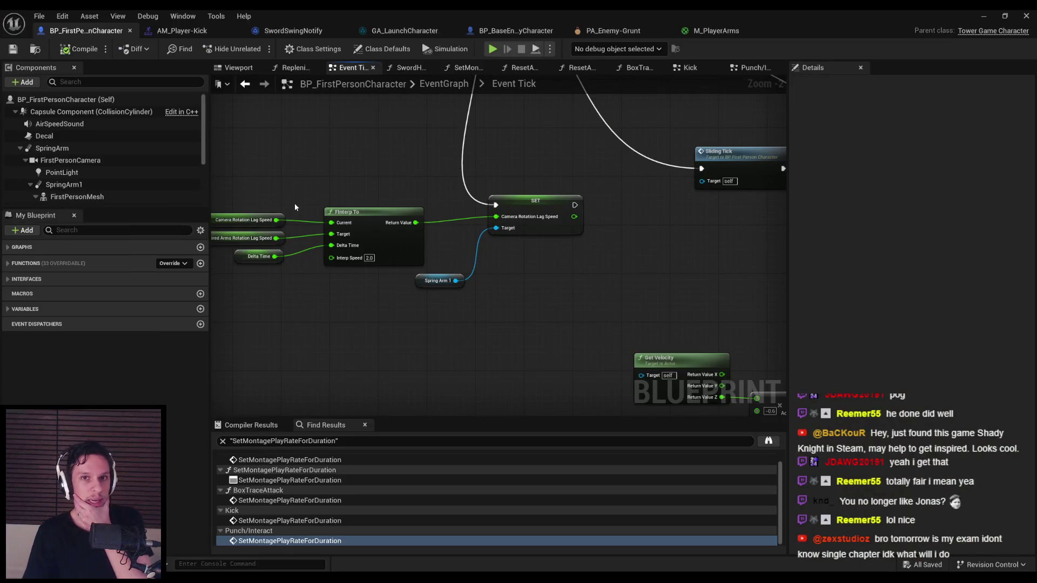
{"action": "scroll", "coordinate": [335, 169], "scroll_direction": "down", "scroll_amount": 2}
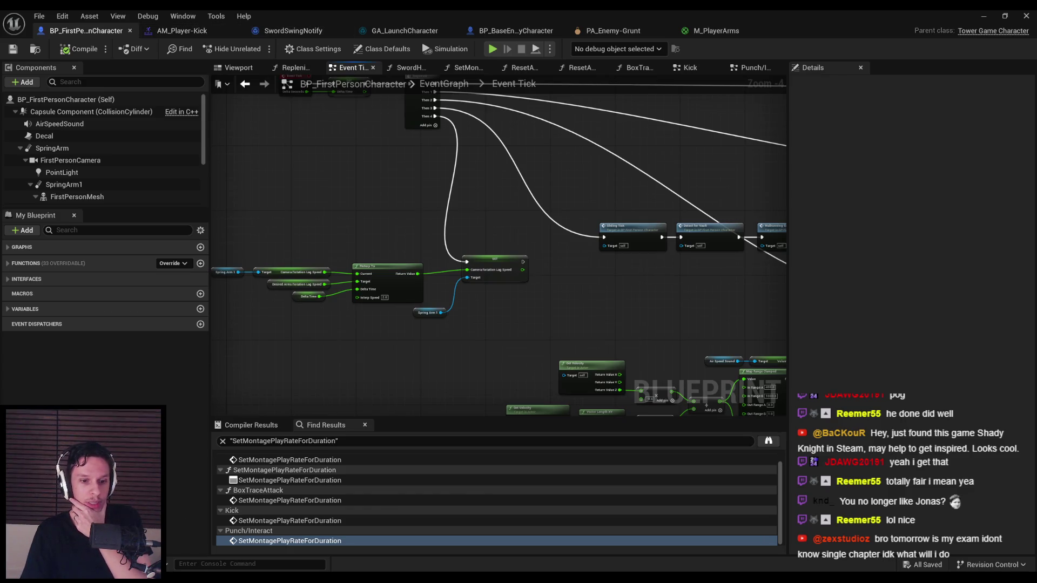
{"action": "key", "text": "alt+Tab"}
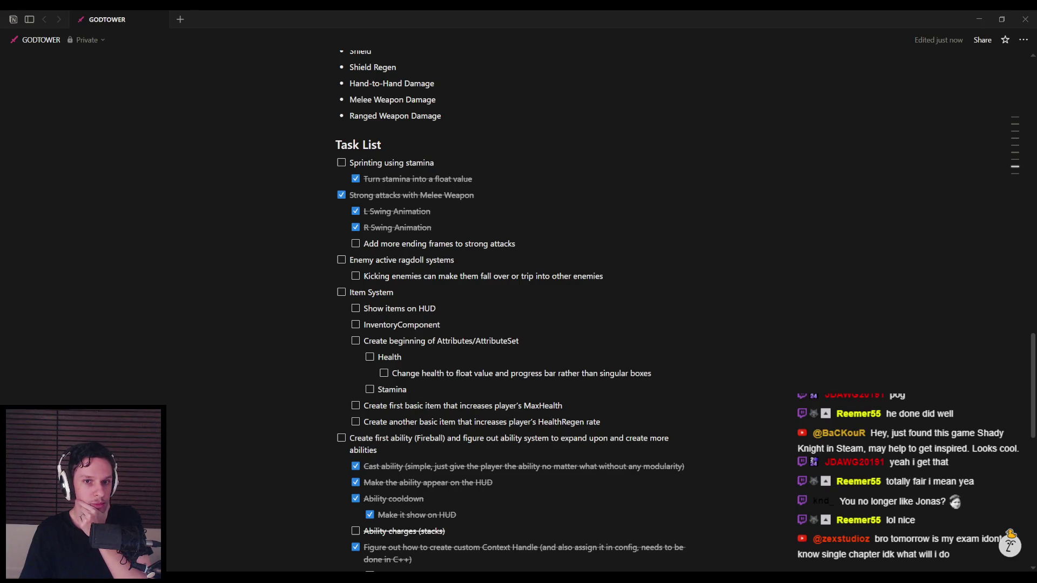
- Return from Notion to the BP_FirstPersonCharacter Event Tick graph
{"action": "key", "text": "alt+Tab"}
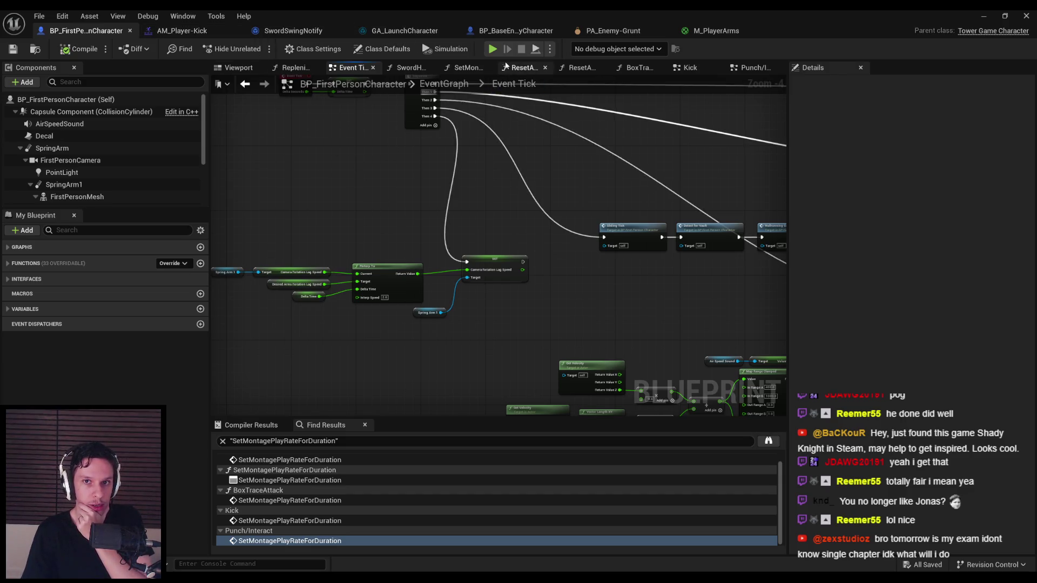
- Change the bottom Lerp's A value in SwordHitScan from 1.0 to 2.0, then minimize the blueprint editor
{"action": "left_click", "coordinate": [632, 68]}
{"action": "scroll", "coordinate": [683, 268], "scroll_direction": "down", "scroll_amount": 3}
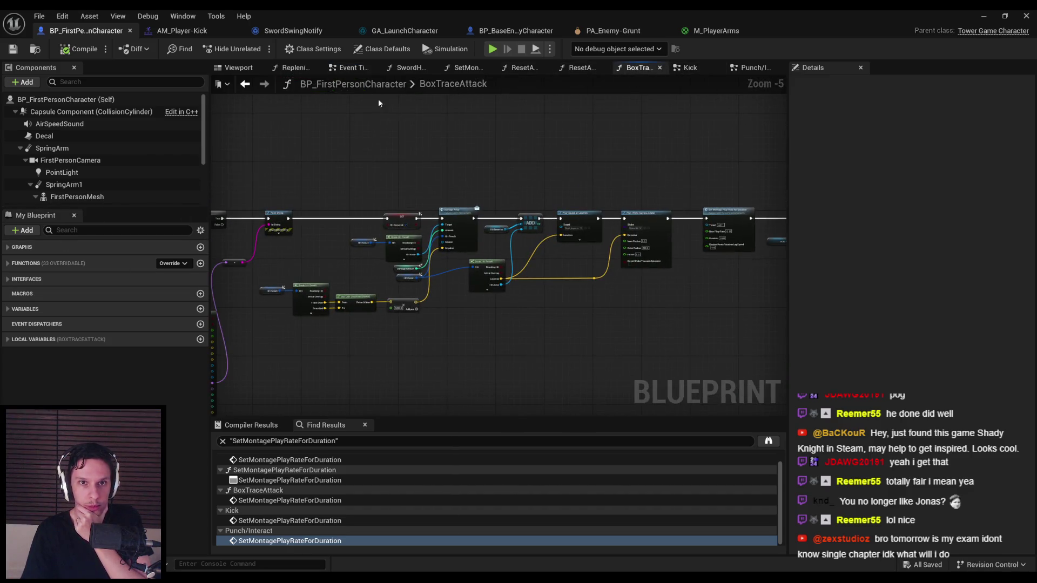
{"action": "left_click", "coordinate": [406, 68]}
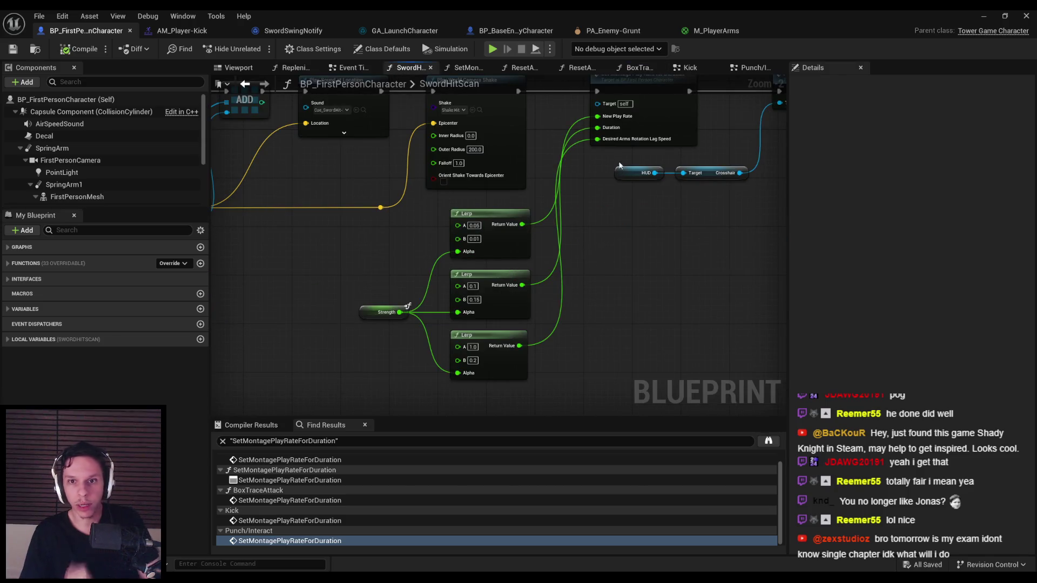
{"action": "scroll", "coordinate": [605, 150], "scroll_direction": "up", "scroll_amount": 1}
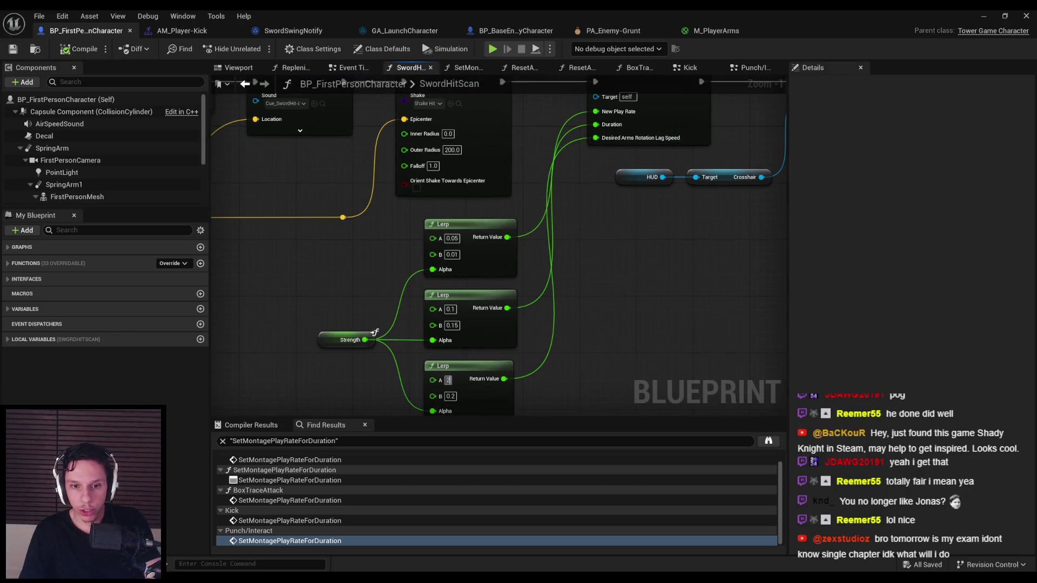
{"action": "key", "text": "Return"}
{"action": "scroll", "coordinate": [554, 179], "scroll_direction": "down", "scroll_amount": 3}
{"action": "scroll", "coordinate": [565, 214], "scroll_direction": "up", "scroll_amount": 3}
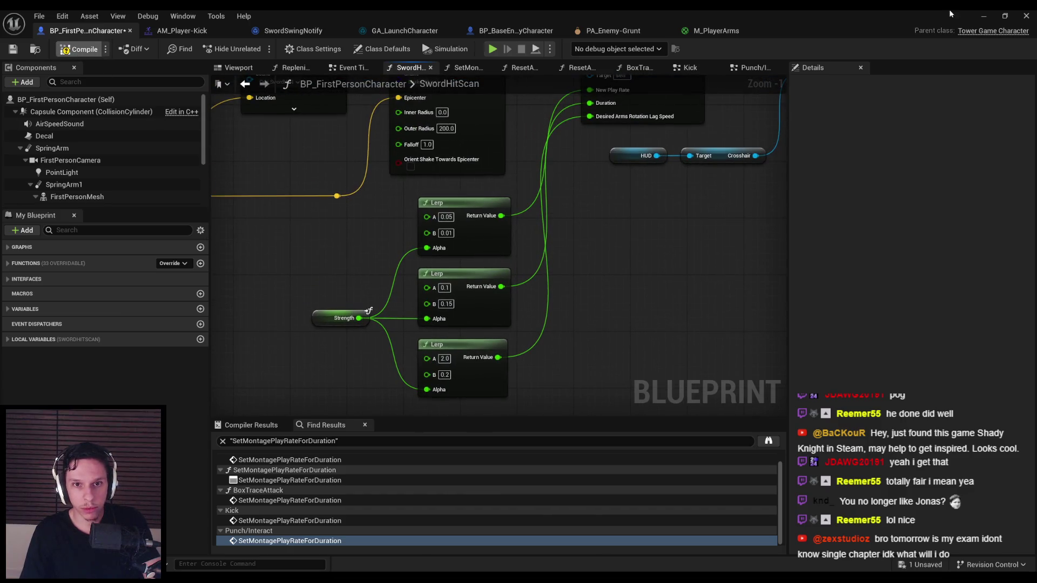
{"action": "left_click", "coordinate": [983, 18]}
- Playtest the 2.0 Lerp sword hits with six swings at the demons, then reopen the blueprint
{"action": "key", "text": "alt+p"}
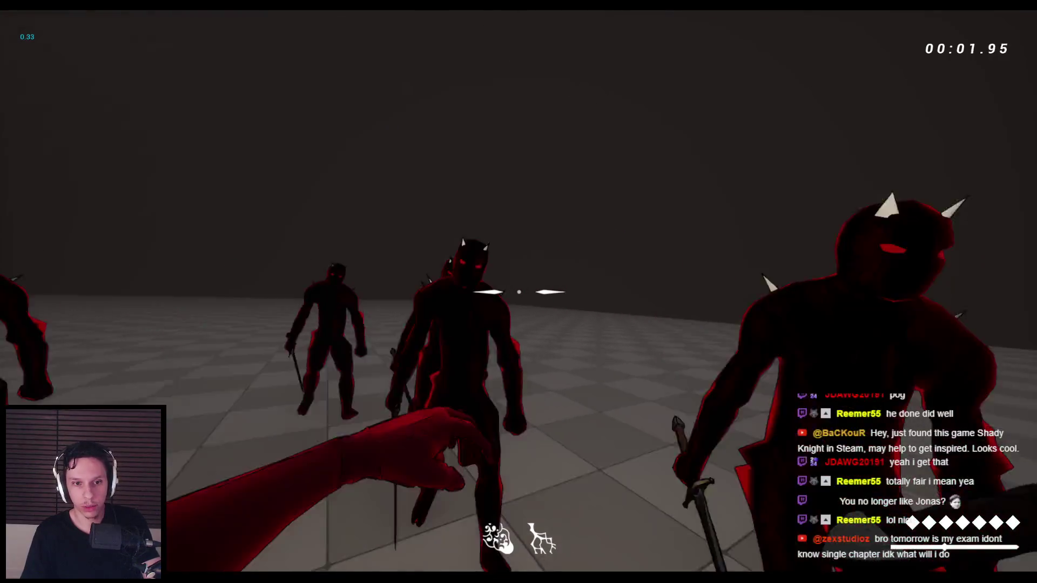
{"action": "left_click", "coordinate": [519, 292]}
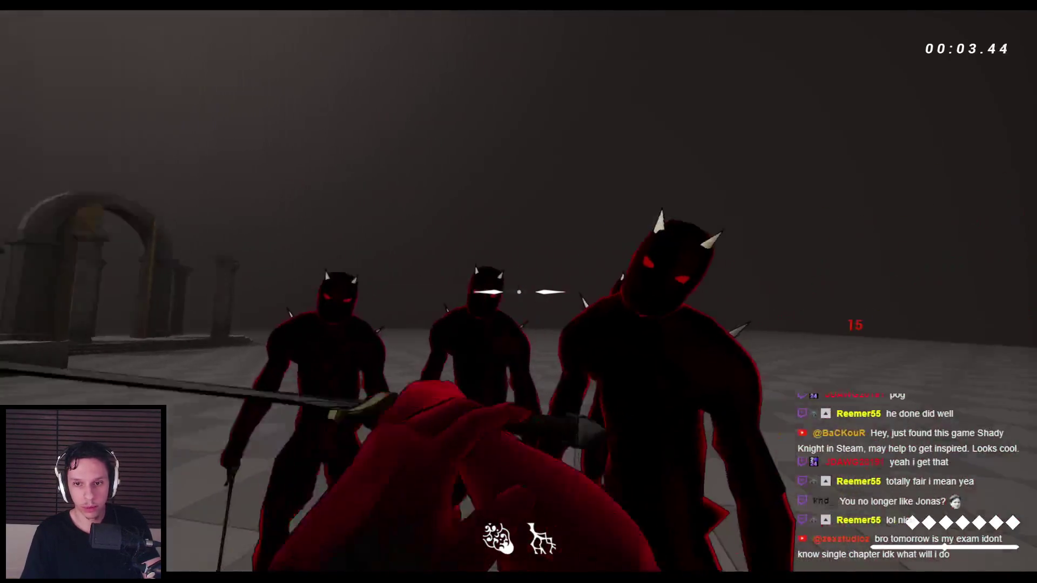
{"action": "left_click", "coordinate": [518, 291]}
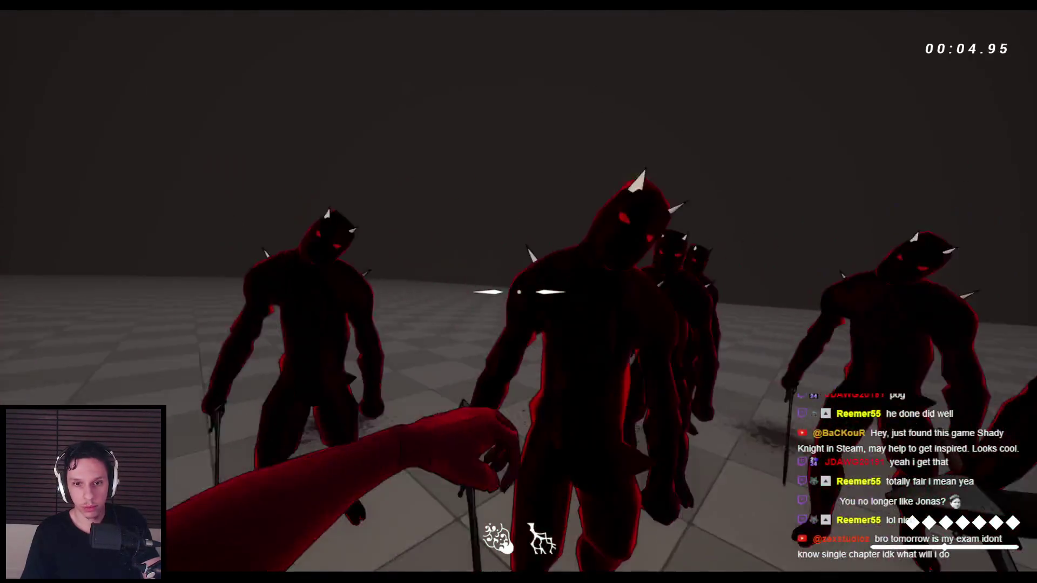
{"action": "left_click", "coordinate": [519, 292]}
{"action": "left_click", "coordinate": [519, 291]}
{"action": "left_click", "coordinate": [519, 292]}
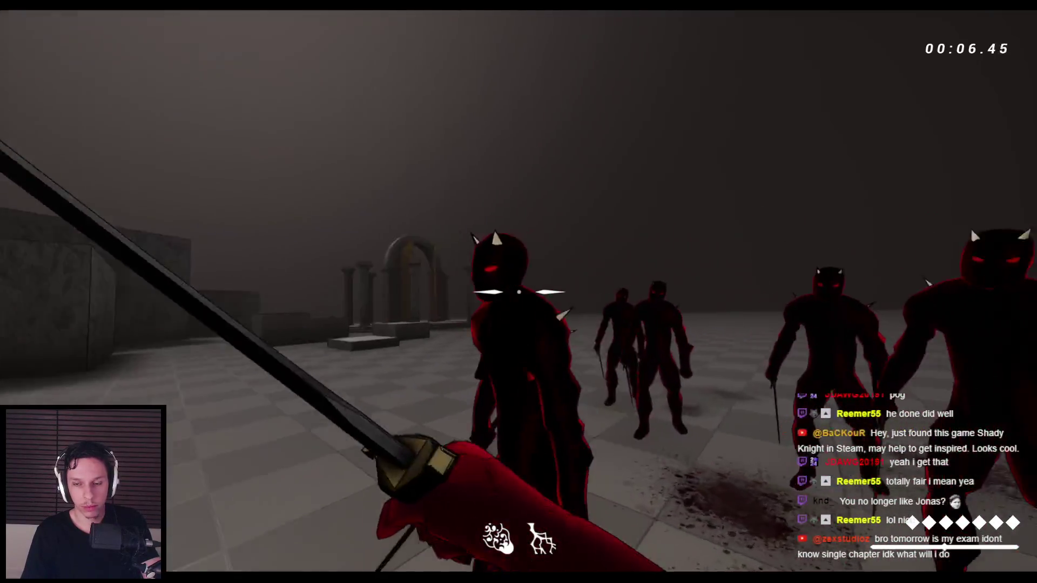
{"action": "left_click", "coordinate": [519, 292]}
{"action": "key", "text": "Escape"}
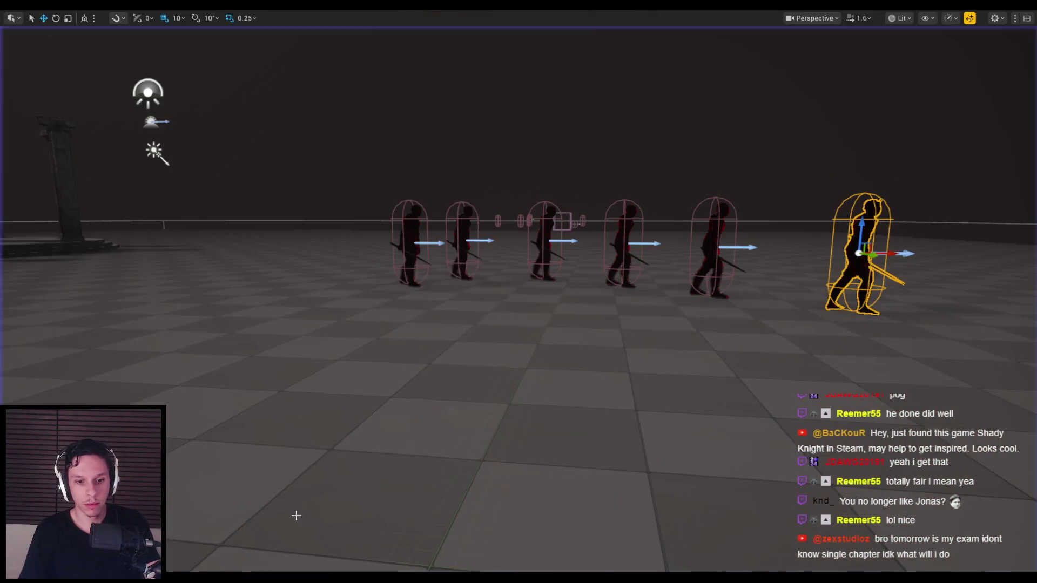
{"action": "left_click", "coordinate": [366, 558]}
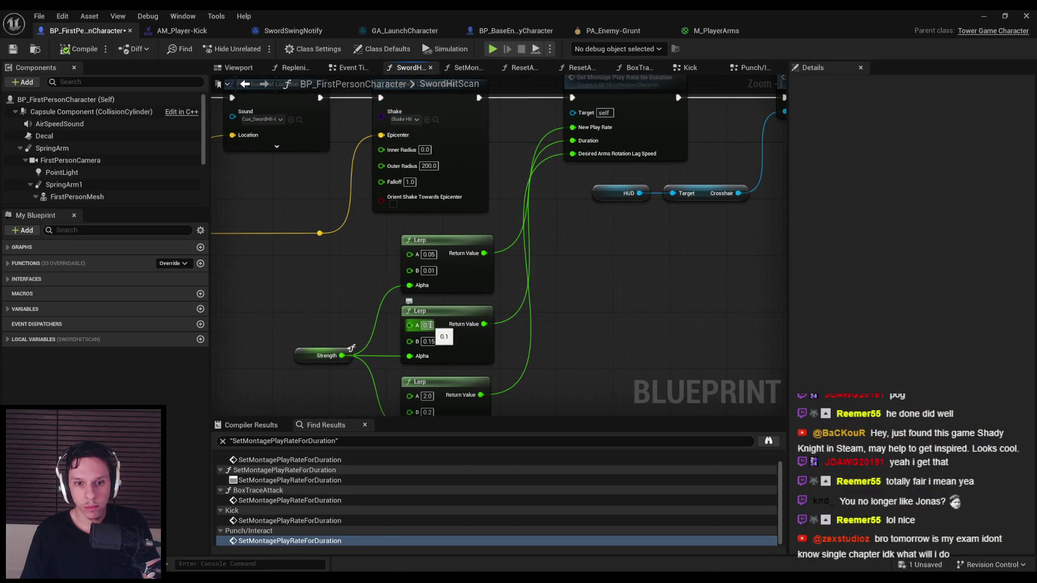
- Start a playtest with the 0.08 Lerp value and slash at the closing demons
{"action": "left_click", "coordinate": [982, 19]}
{"action": "key", "text": "alt+p"}
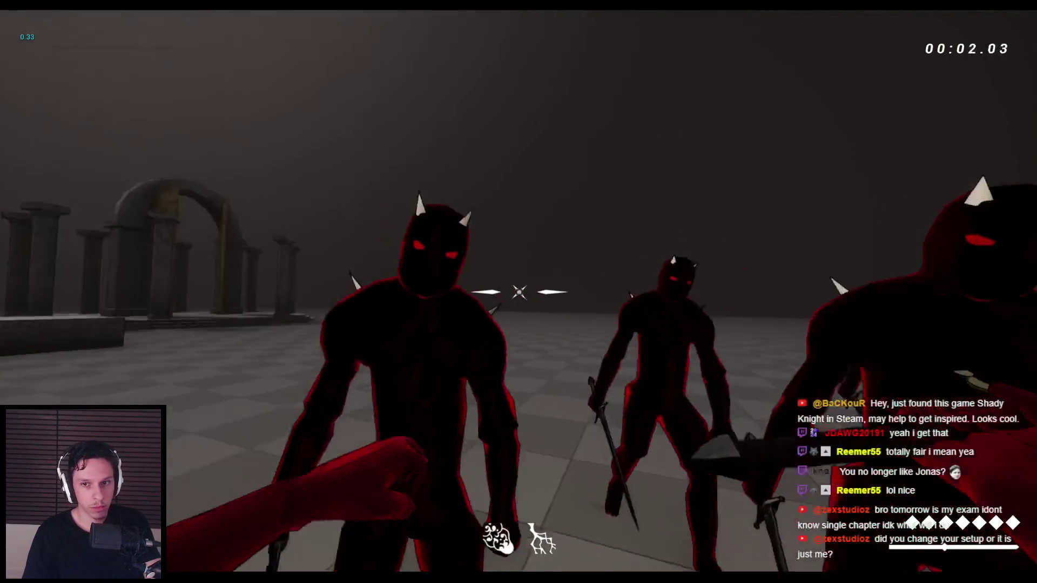
{"action": "left_click", "coordinate": [518, 292]}
{"action": "left_click", "coordinate": [518, 292]}
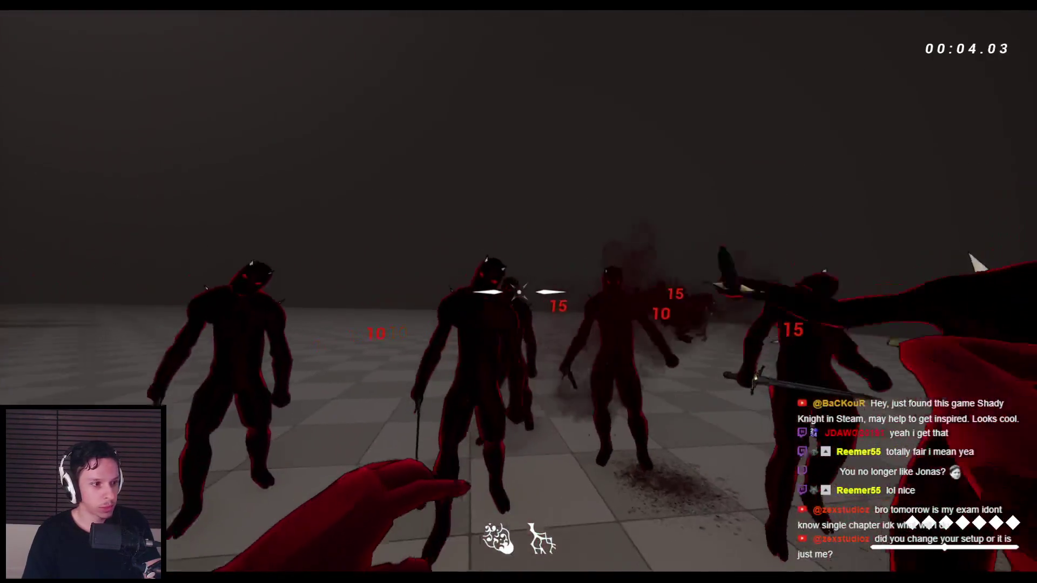
{"action": "left_click", "coordinate": [519, 291]}
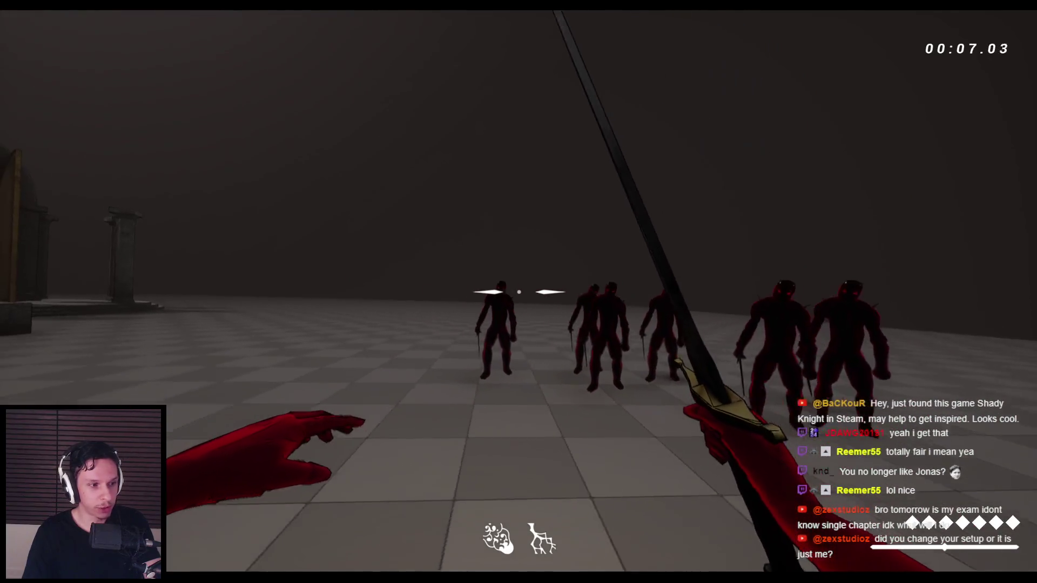
{"action": "left_click", "coordinate": [519, 291]}
{"action": "left_click", "coordinate": [518, 291]}
{"action": "left_click", "coordinate": [518, 292]}
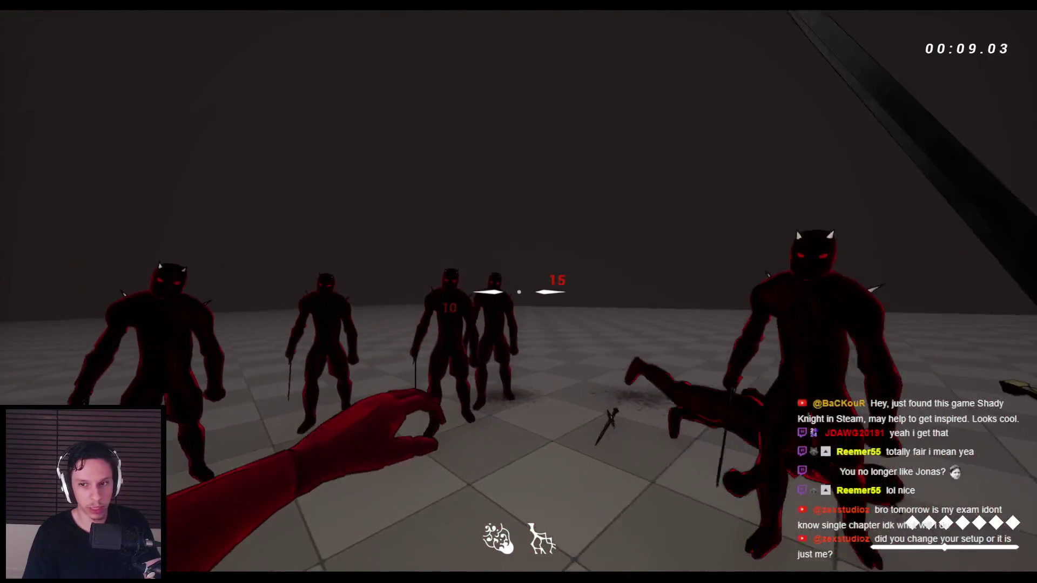
{"action": "left_click", "coordinate": [518, 292]}
{"action": "left_click", "coordinate": [519, 291]}
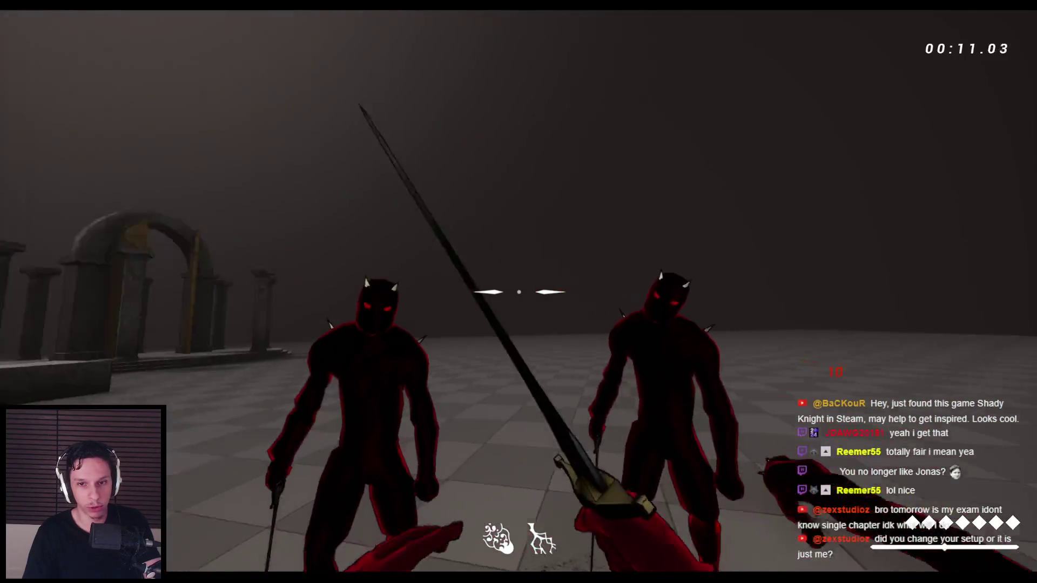
- Keep swinging until the remaining demons fall ragdolling
{"action": "left_click", "coordinate": [518, 292]}
{"action": "left_click", "coordinate": [518, 292]}
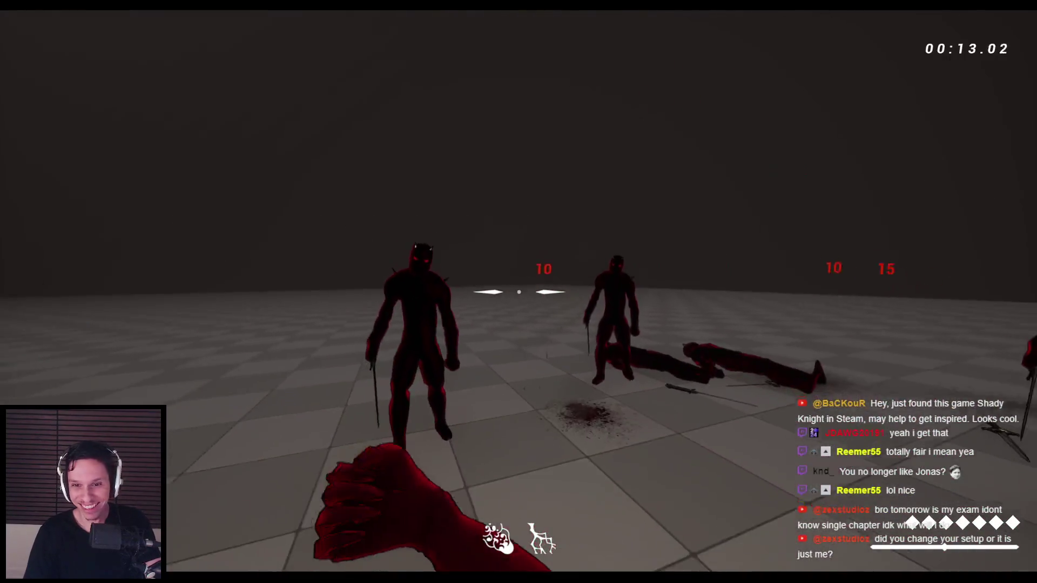
{"action": "left_click", "coordinate": [519, 291]}
{"action": "left_click", "coordinate": [518, 292]}
{"action": "left_click", "coordinate": [519, 292]}
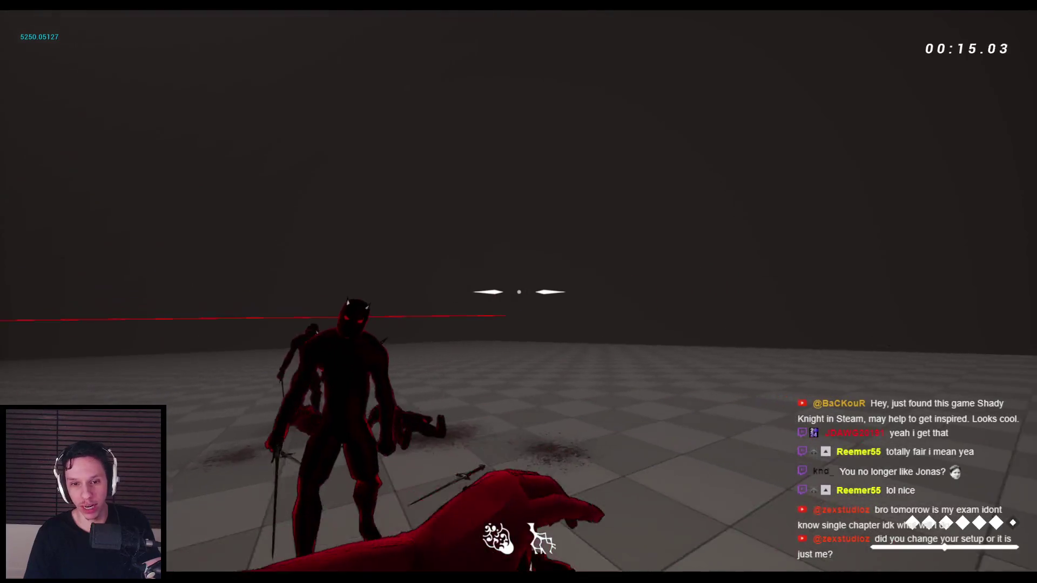
{"action": "left_click", "coordinate": [519, 292]}
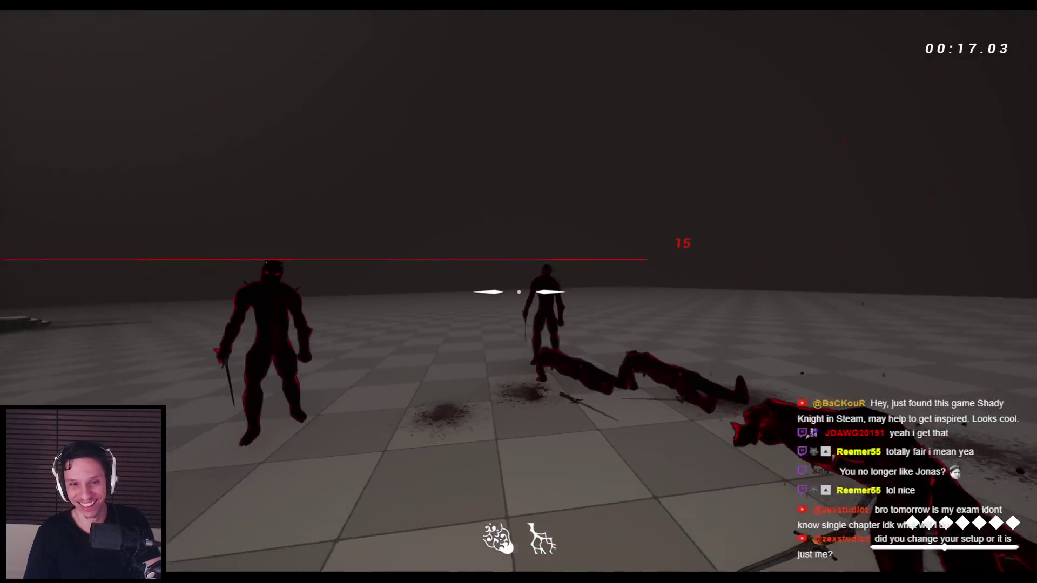
{"action": "left_click", "coordinate": [518, 291]}
{"action": "left_click", "coordinate": [519, 292]}
{"action": "left_click", "coordinate": [518, 292]}
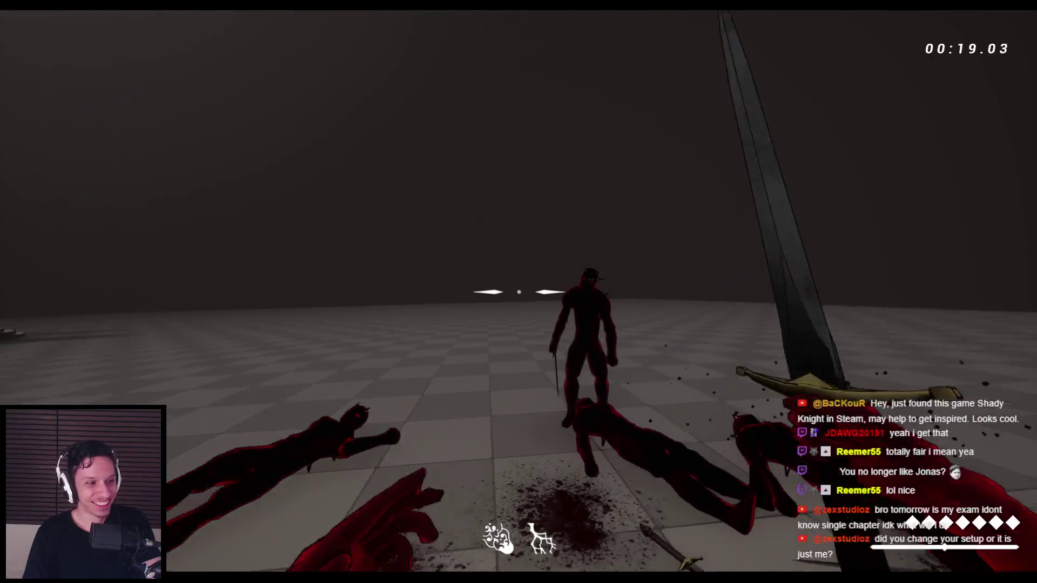
{"action": "left_click", "coordinate": [518, 292]}
- Run forward and jump across the stone slabs and blocks of the ruins
{"action": "key", "text": "w"}
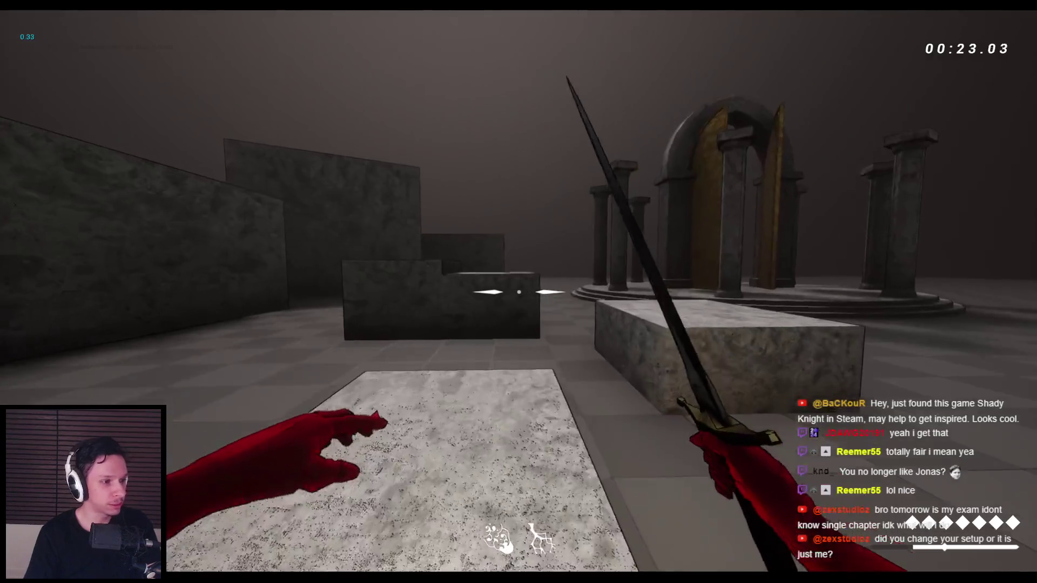
{"action": "key", "text": "space"}
{"action": "key", "text": "w"}
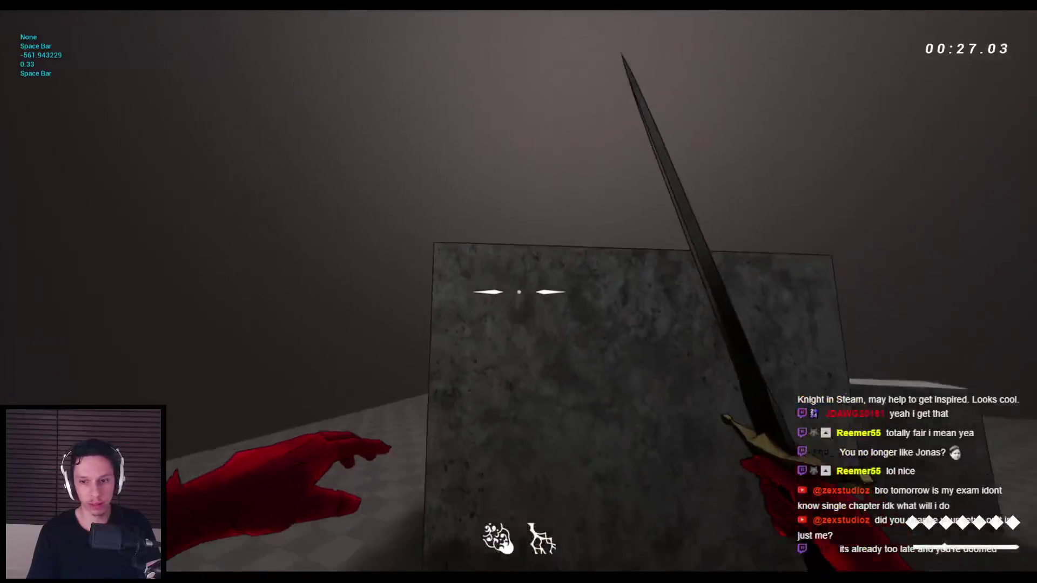
{"action": "key", "text": "space"}
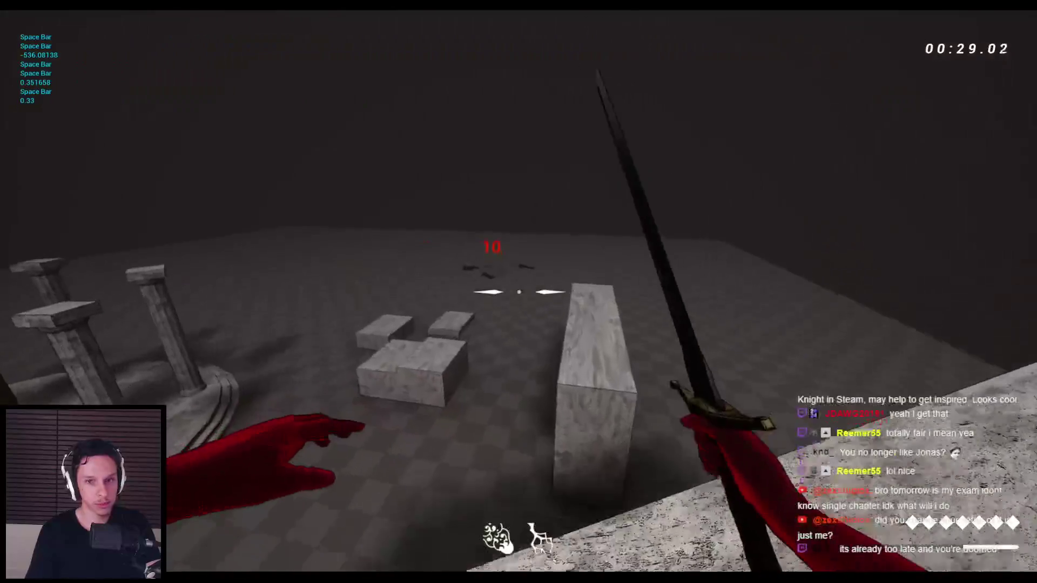
{"action": "key", "text": "space"}
- Restart the playtest and attack the demon horde with bow shots and sword slashes
{"action": "key", "text": "Escape"}
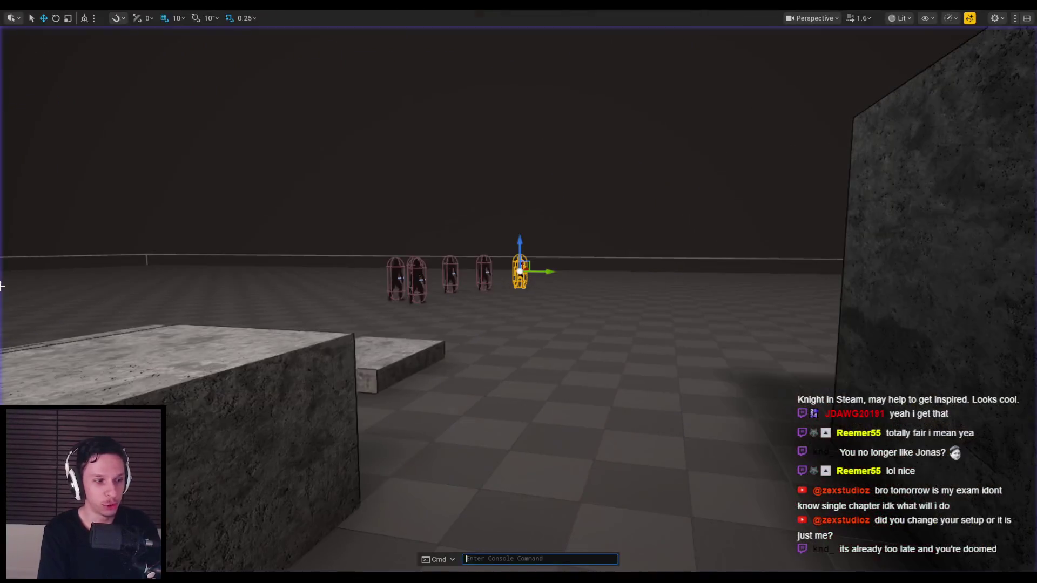
{"action": "key", "text": "alt+p"}
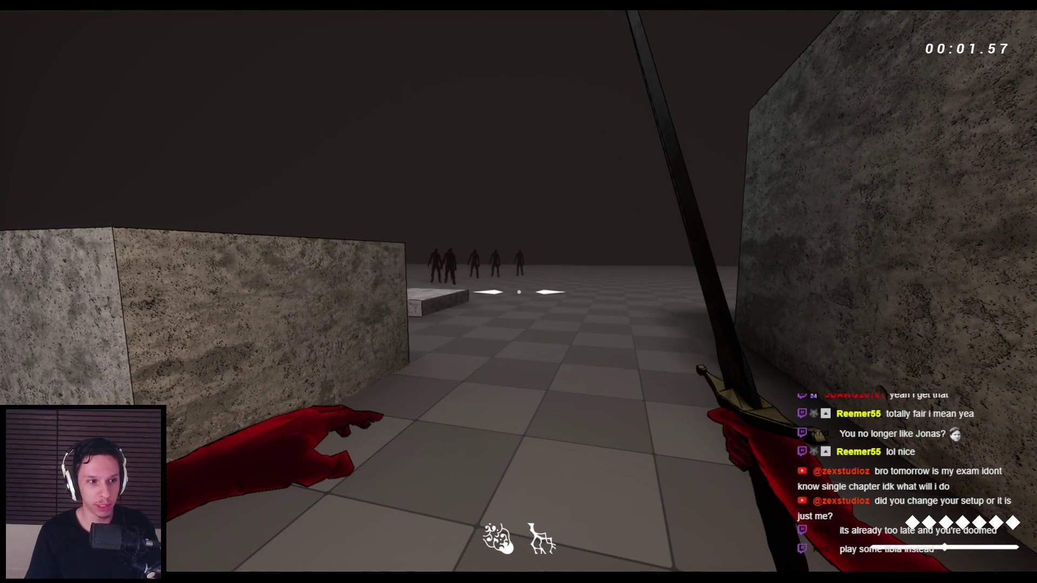
{"action": "left_click", "coordinate": [415, 298]}
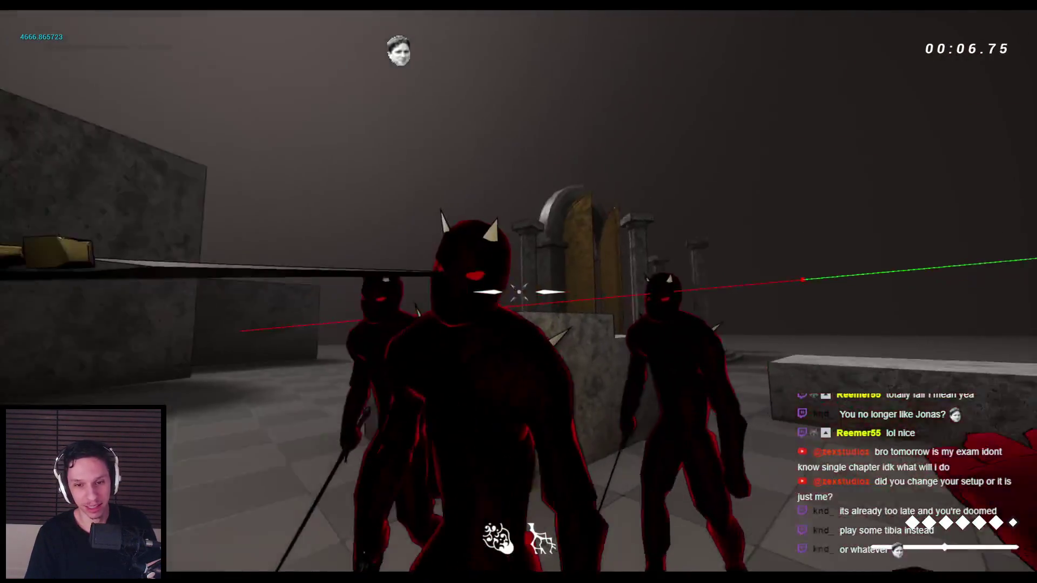
{"action": "left_click", "coordinate": [518, 292]}
{"action": "left_click", "coordinate": [519, 292]}
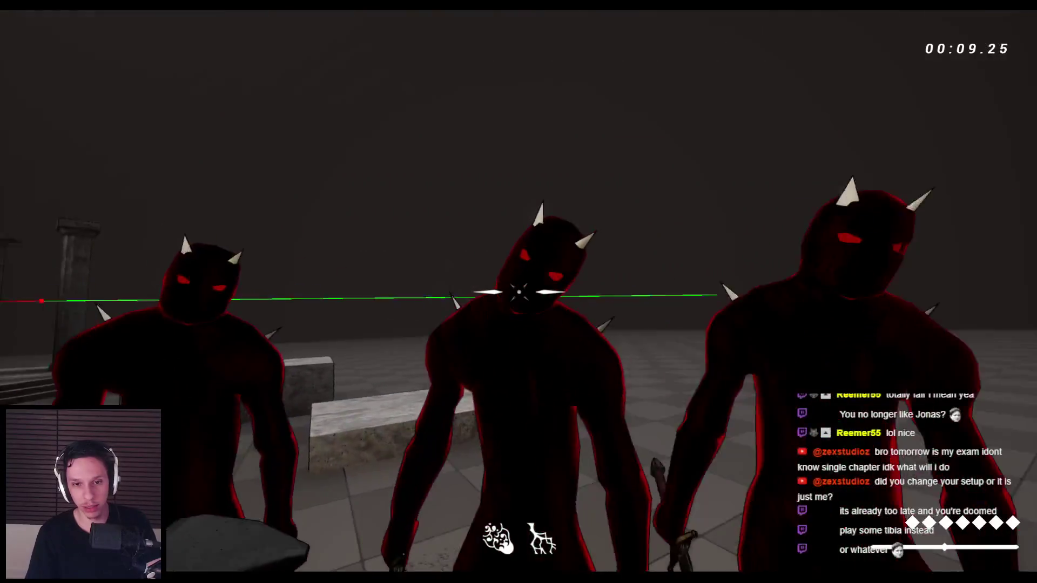
{"action": "left_click", "coordinate": [519, 291]}
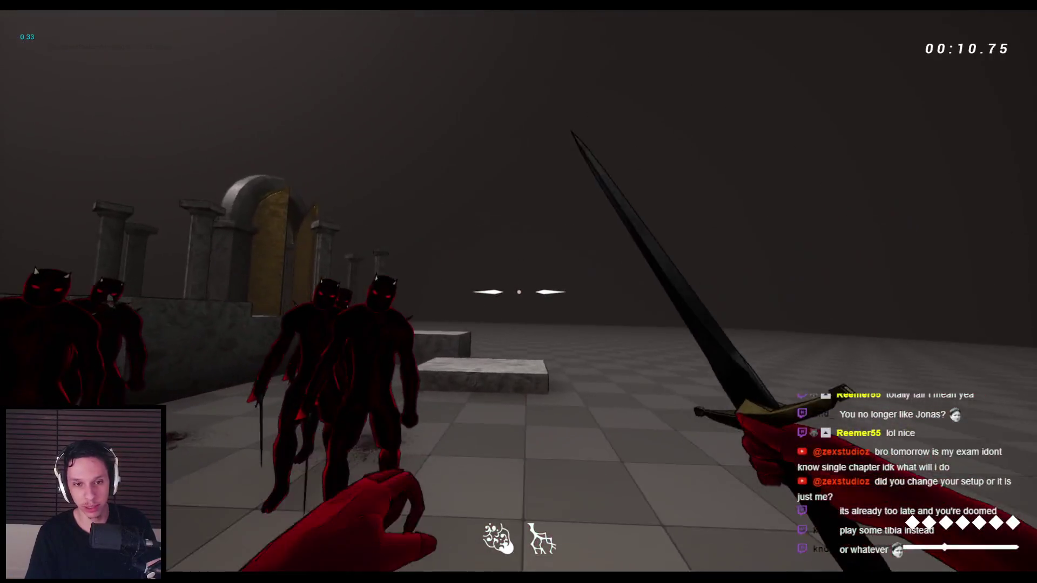
{"action": "left_click", "coordinate": [519, 291]}
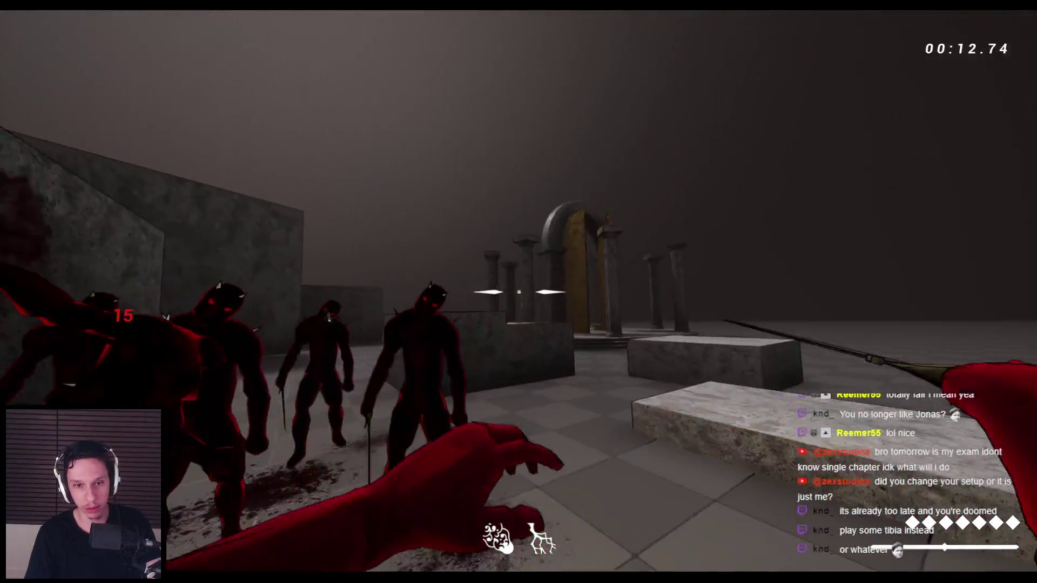
{"action": "left_click", "coordinate": [519, 291]}
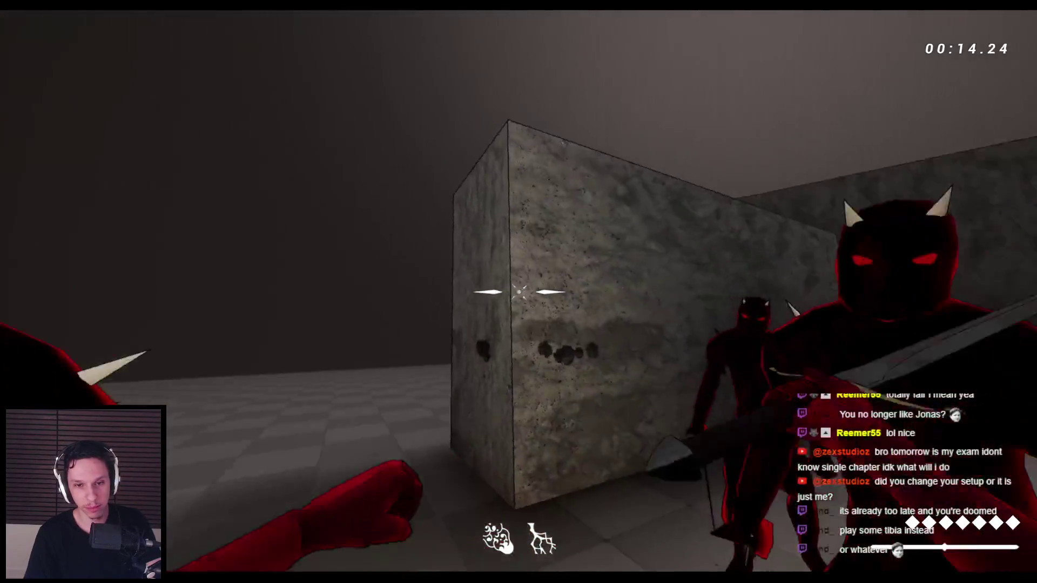
{"action": "left_click", "coordinate": [518, 292]}
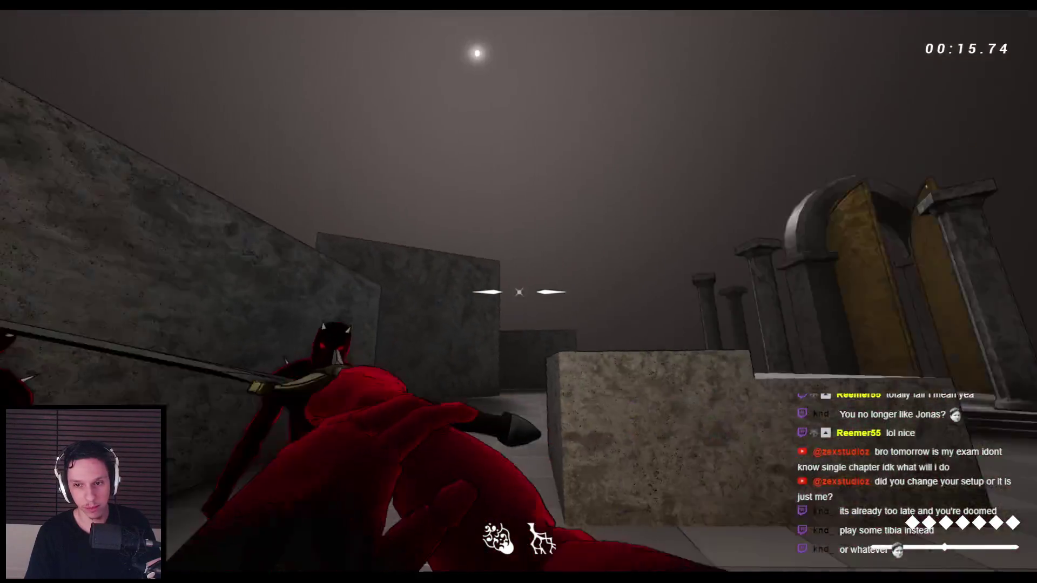
{"action": "left_click", "coordinate": [518, 292]}
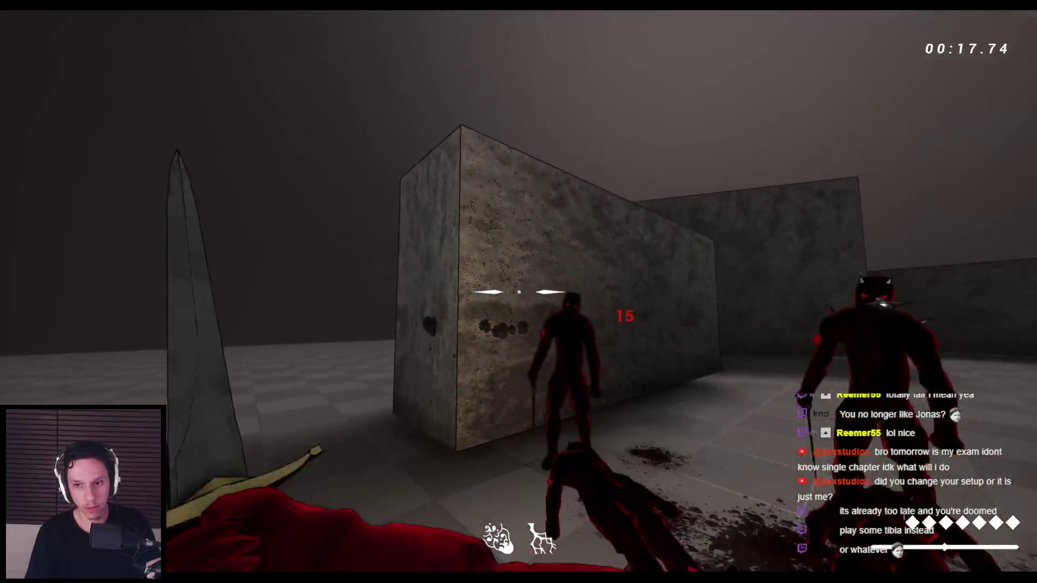
{"action": "left_click", "coordinate": [519, 292]}
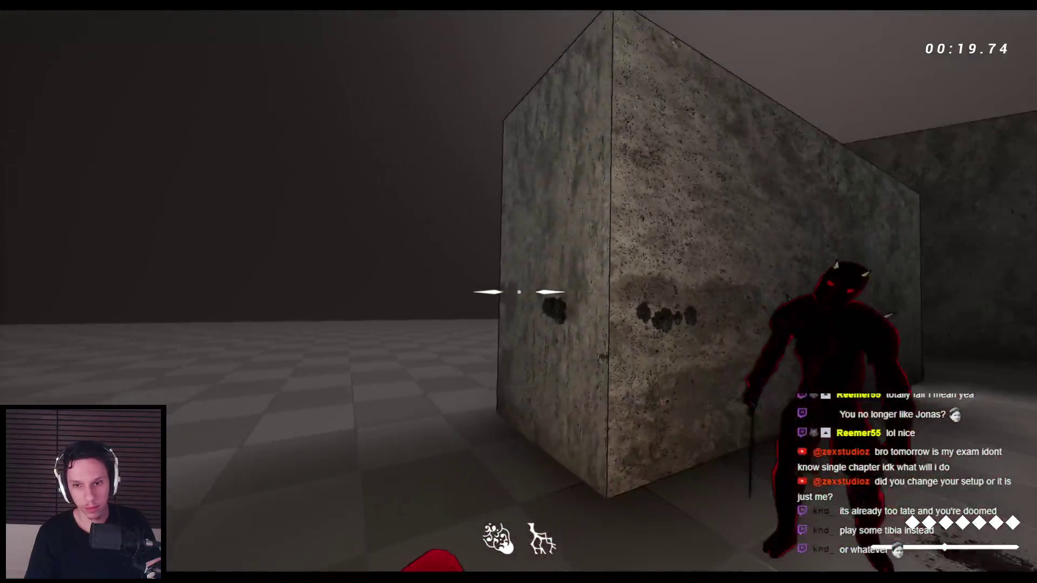
- Restart the playtest and strike the demons near the arch and on the left
{"action": "key", "text": "Escape"}
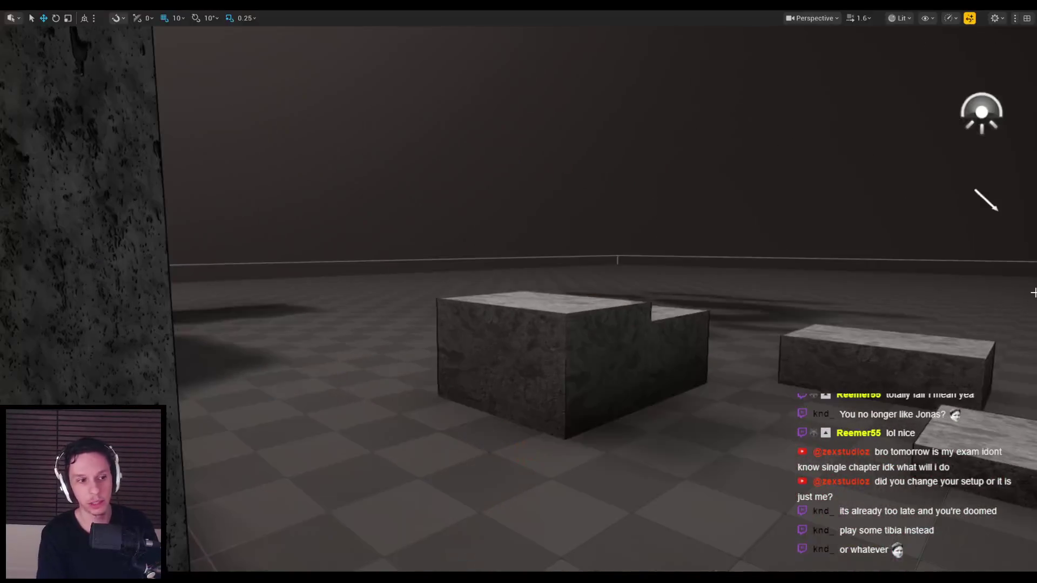
{"action": "key", "text": "alt+p"}
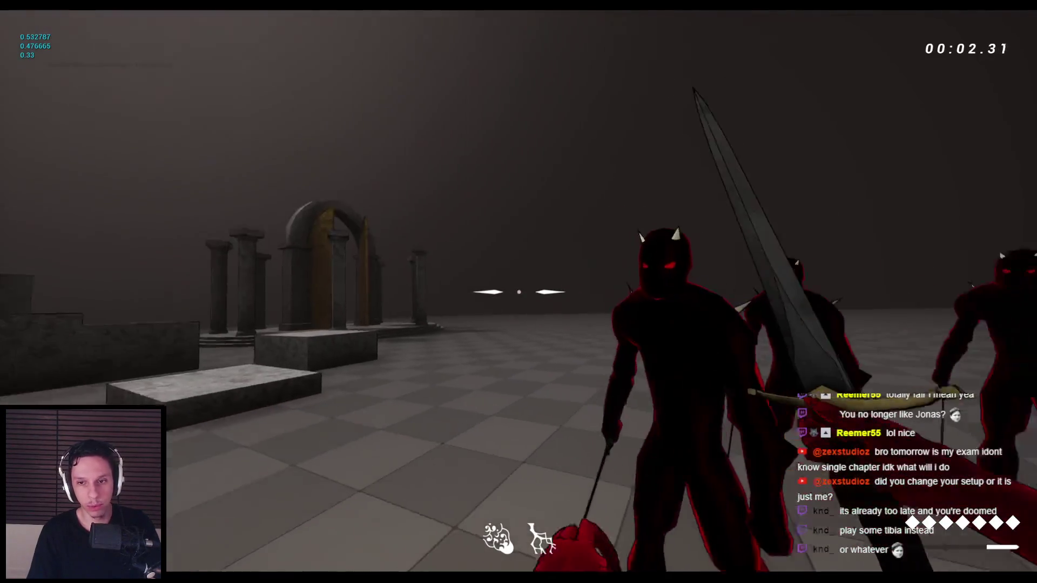
{"action": "left_click", "coordinate": [518, 291]}
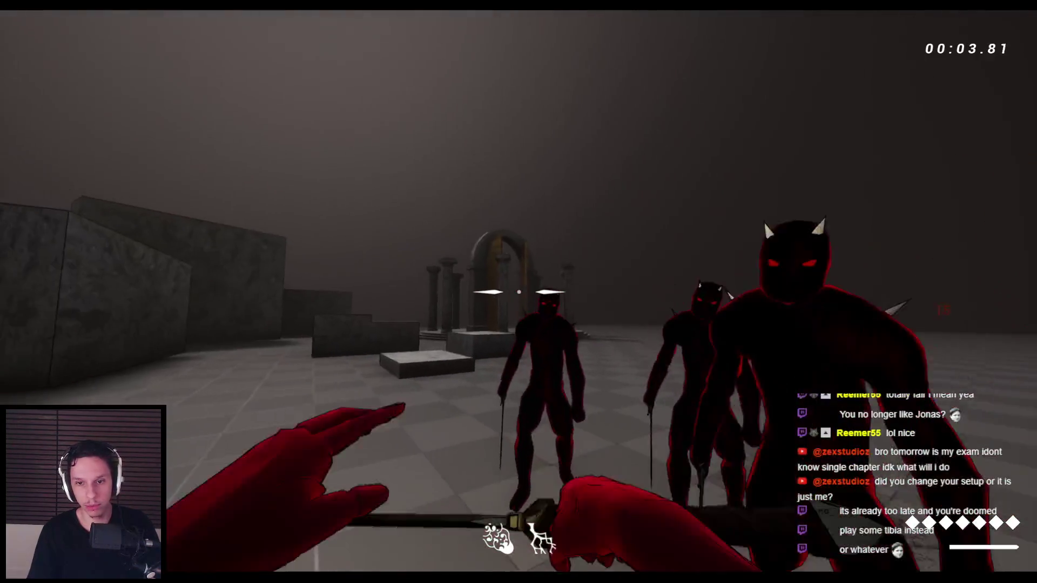
{"action": "left_click", "coordinate": [519, 292]}
{"action": "left_click", "coordinate": [518, 292]}
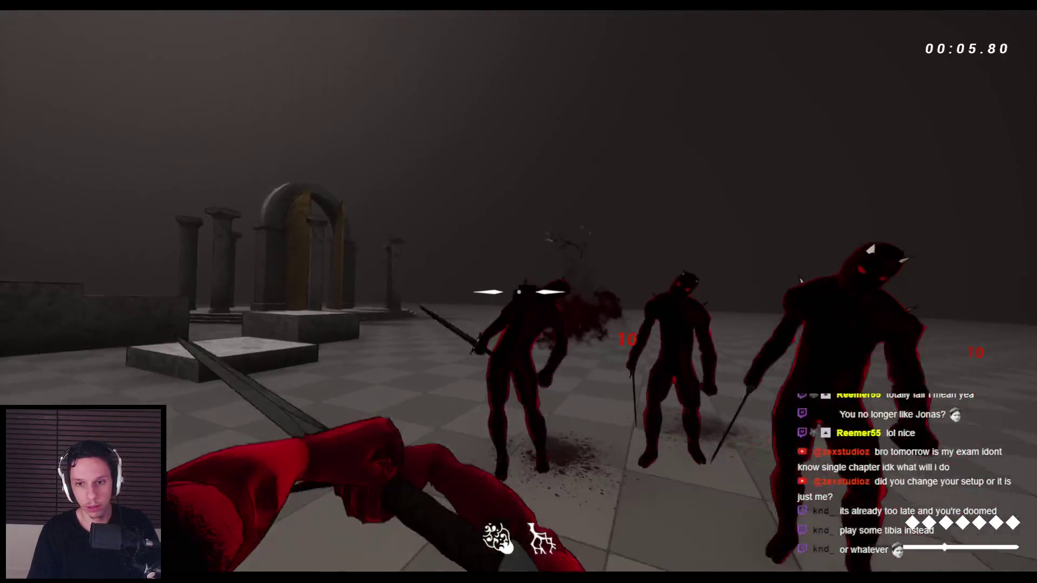
{"action": "left_click", "coordinate": [518, 292]}
{"action": "left_click", "coordinate": [518, 292]}
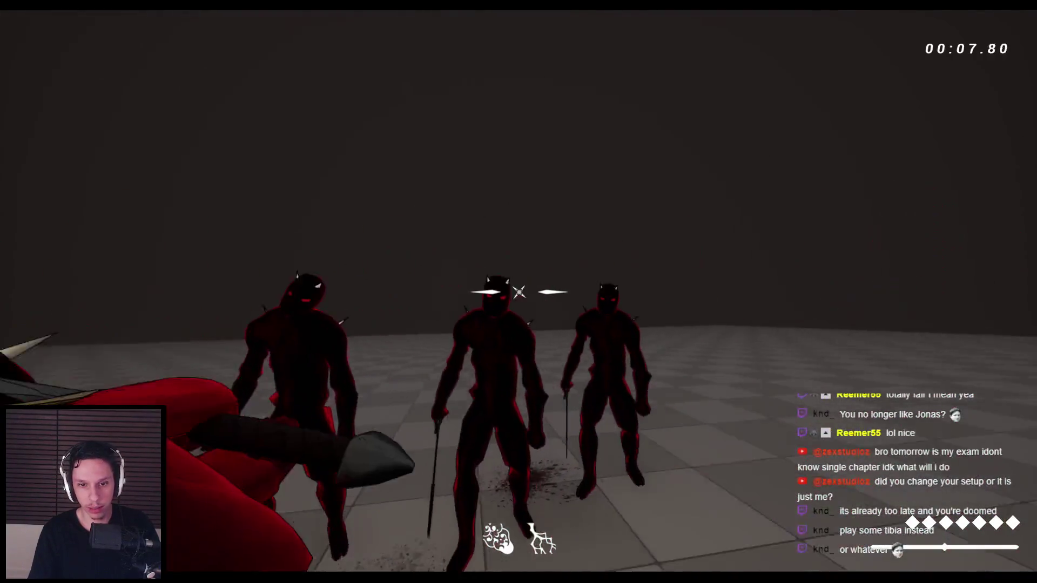
{"action": "left_click", "coordinate": [519, 292]}
{"action": "left_click", "coordinate": [519, 291]}
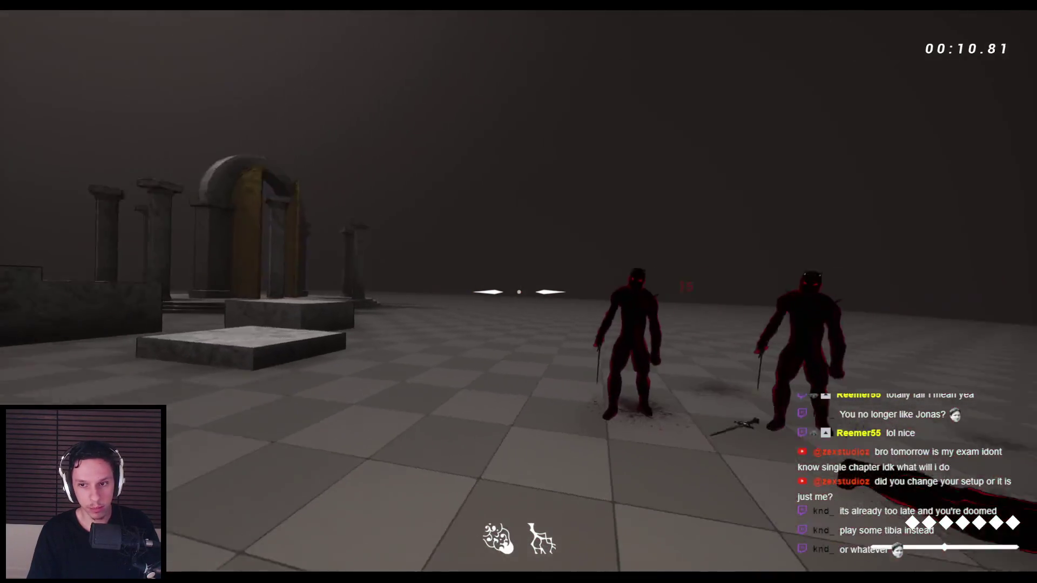
{"action": "left_click", "coordinate": [518, 292]}
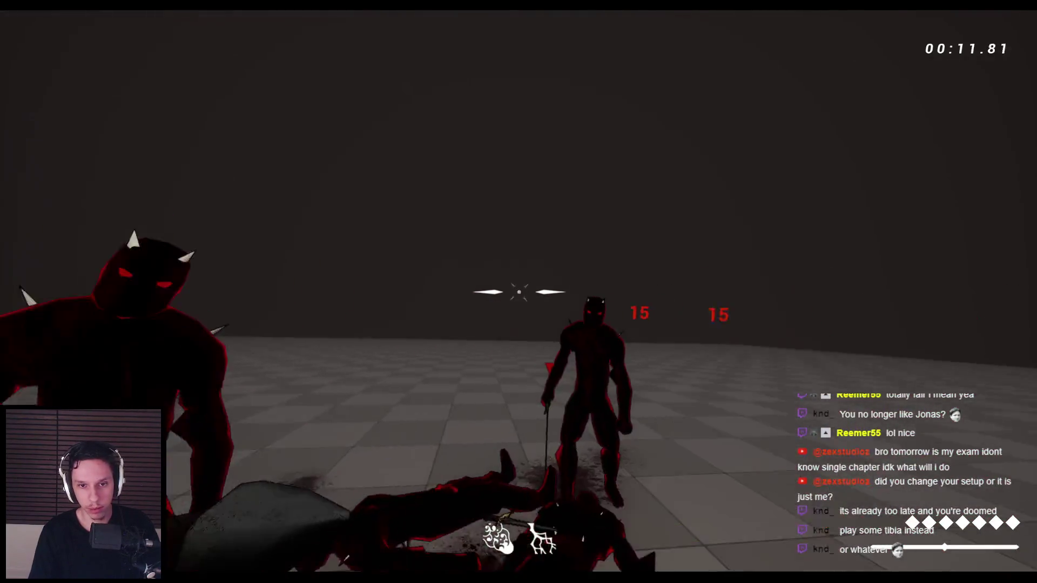
- Knock the remaining demons to the floor, then stop playing and save
{"action": "left_click", "coordinate": [519, 292]}
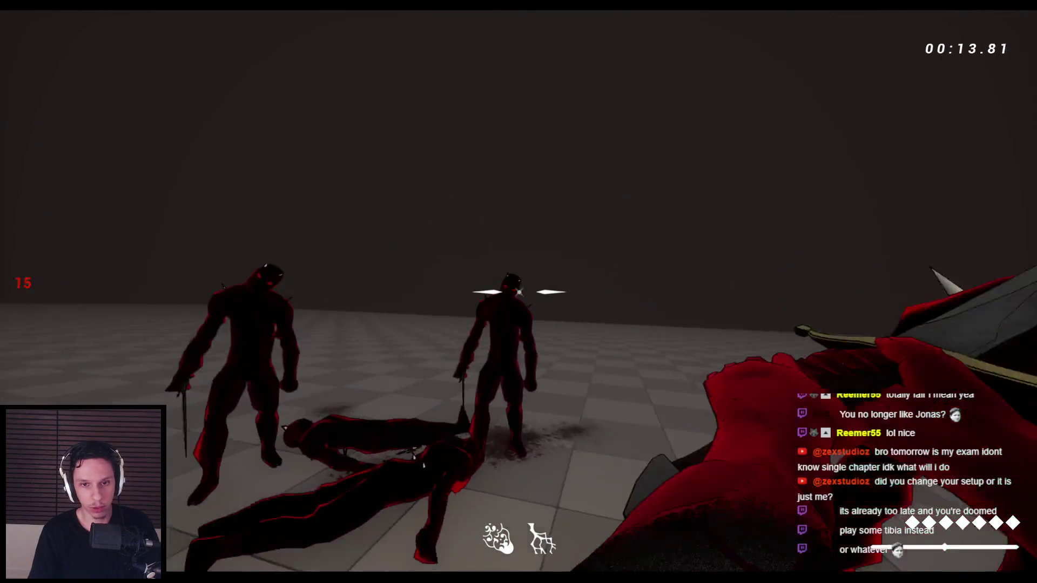
{"action": "left_click", "coordinate": [518, 292]}
{"action": "left_click", "coordinate": [518, 292]}
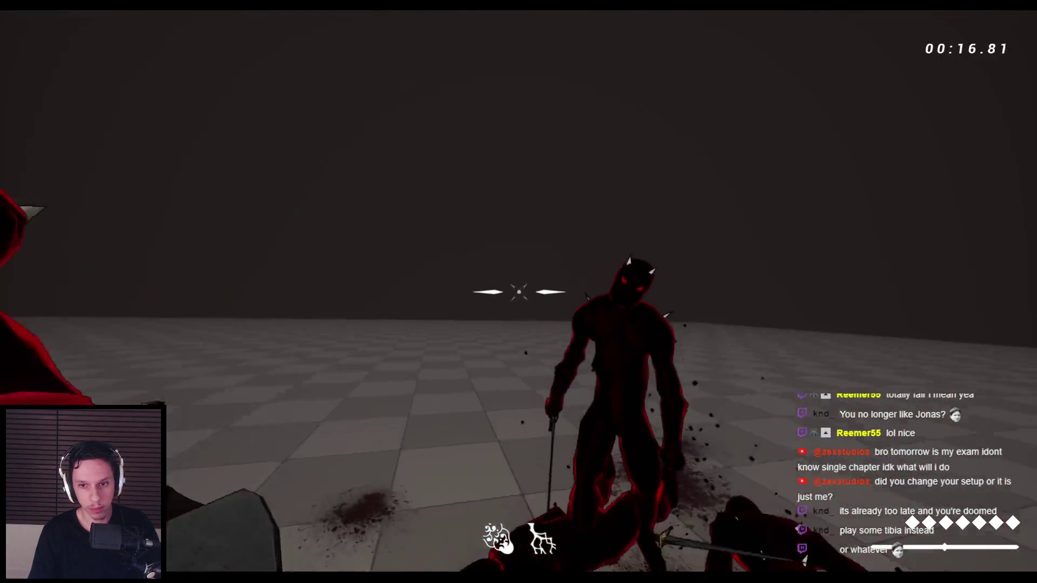
{"action": "left_click", "coordinate": [518, 292]}
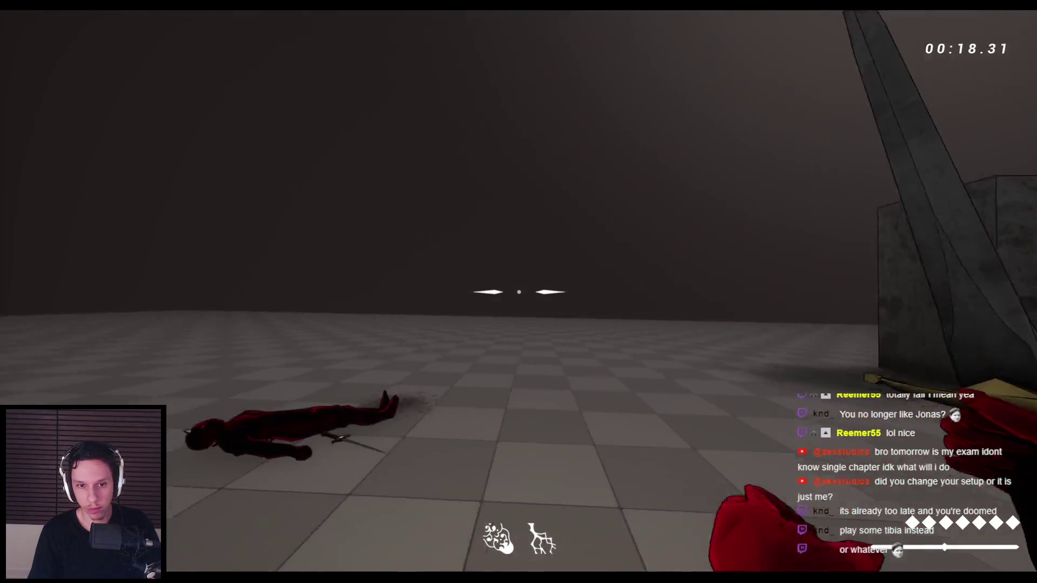
{"action": "left_click", "coordinate": [519, 291]}
{"action": "left_click", "coordinate": [519, 292]}
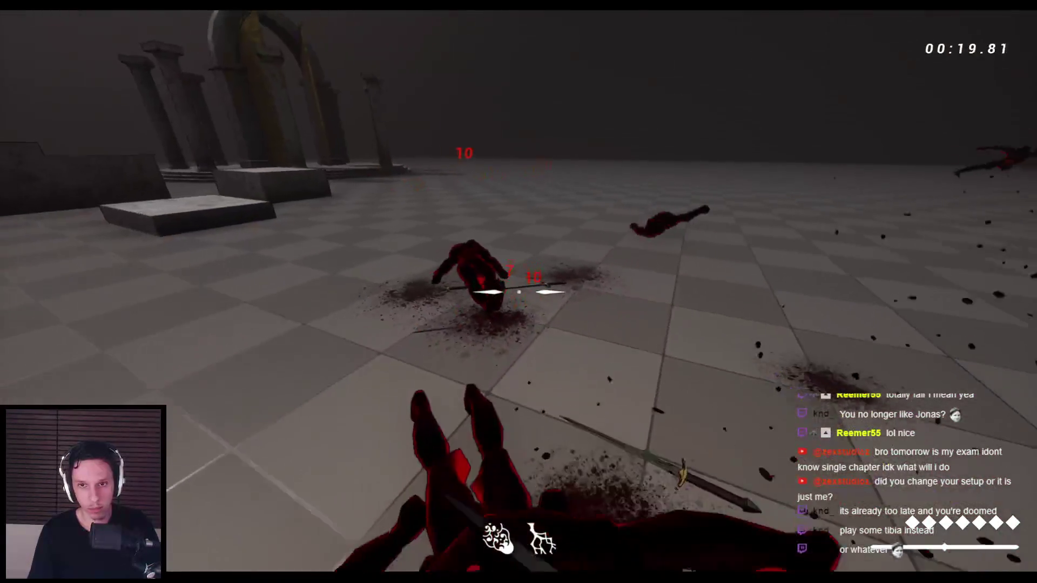
{"action": "left_click", "coordinate": [519, 292]}
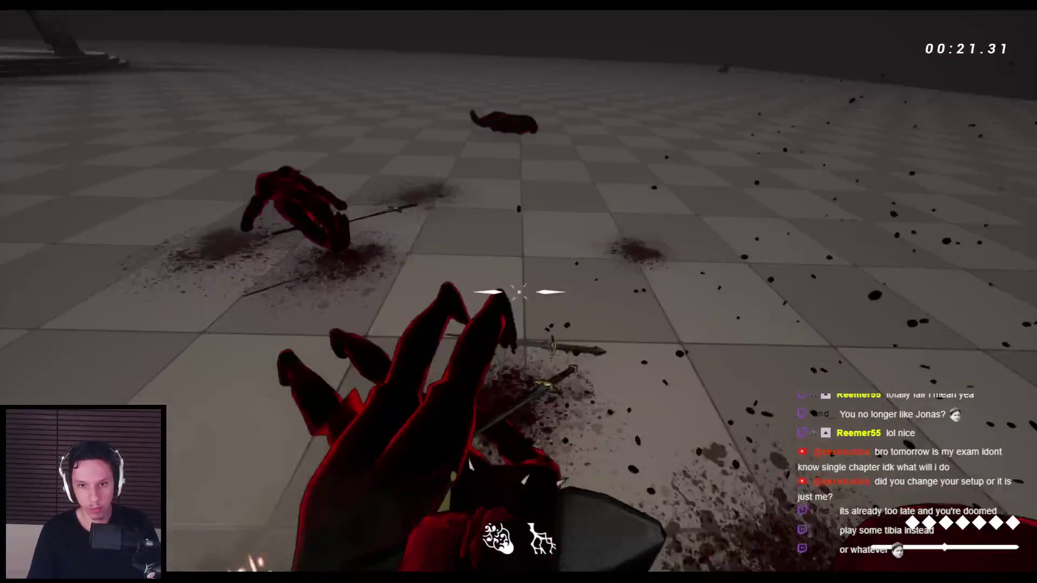
{"action": "left_click", "coordinate": [518, 291]}
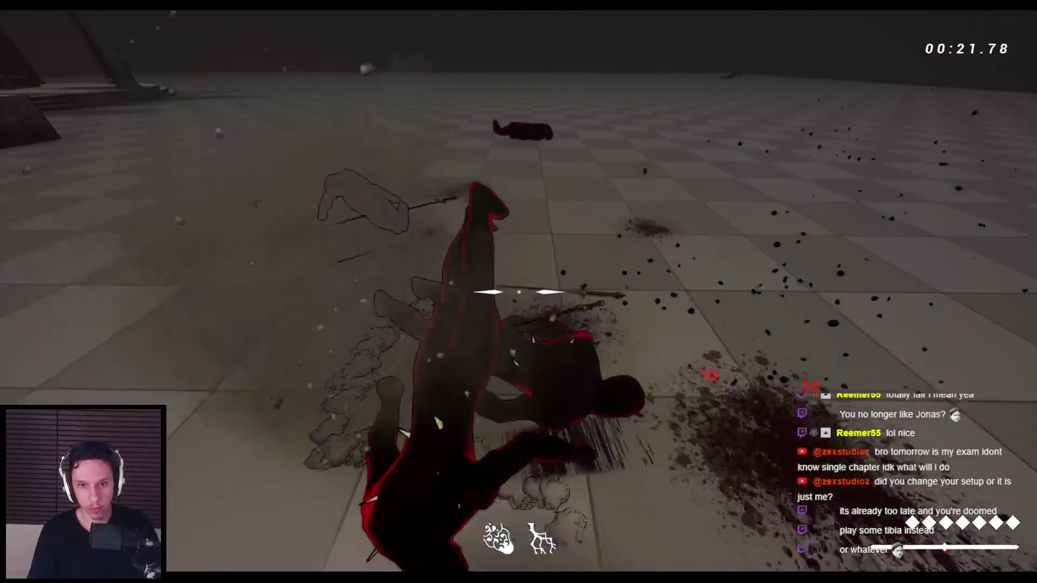
{"action": "left_click", "coordinate": [519, 292]}
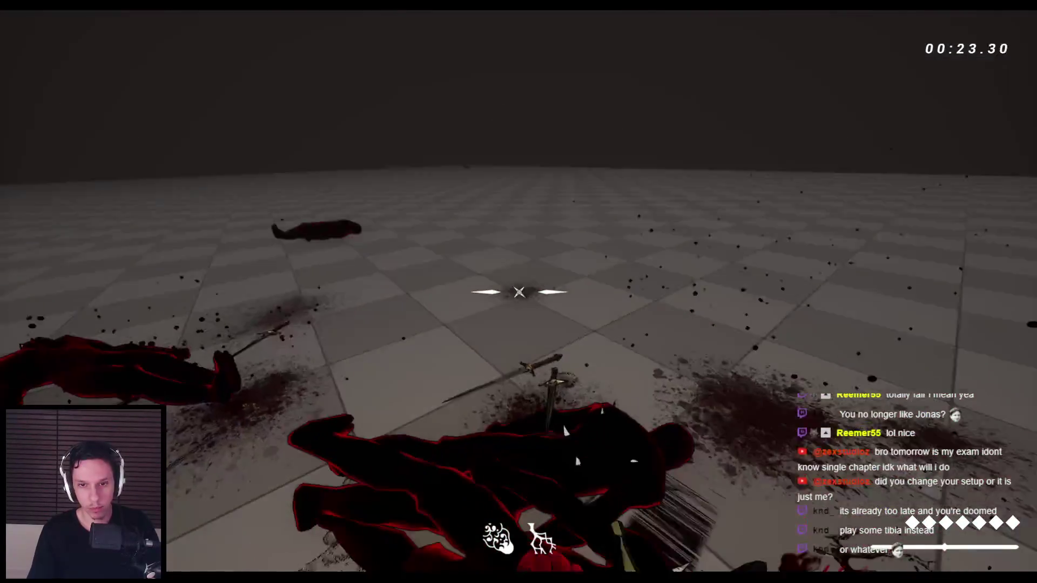
{"action": "left_click", "coordinate": [518, 292]}
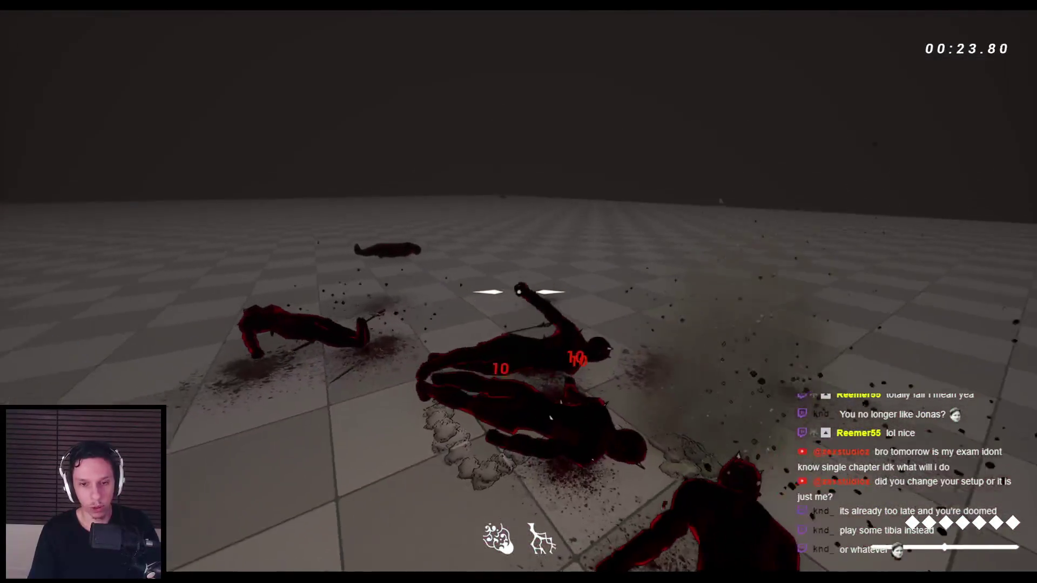
{"action": "key", "text": "Escape"}
{"action": "key", "text": "ctrl+s"}
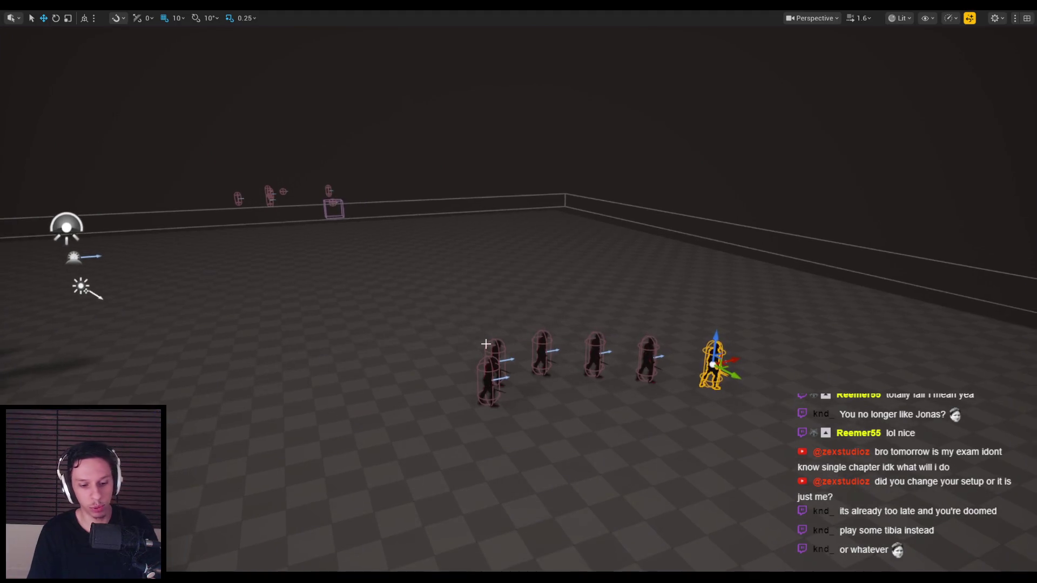
- Leave fullscreen mode, show the Grunt assets in the Content Browser, and switch to the GODTOWER tasks
{"action": "key", "text": "F11"}
{"action": "left_click", "coordinate": [37, 332]}
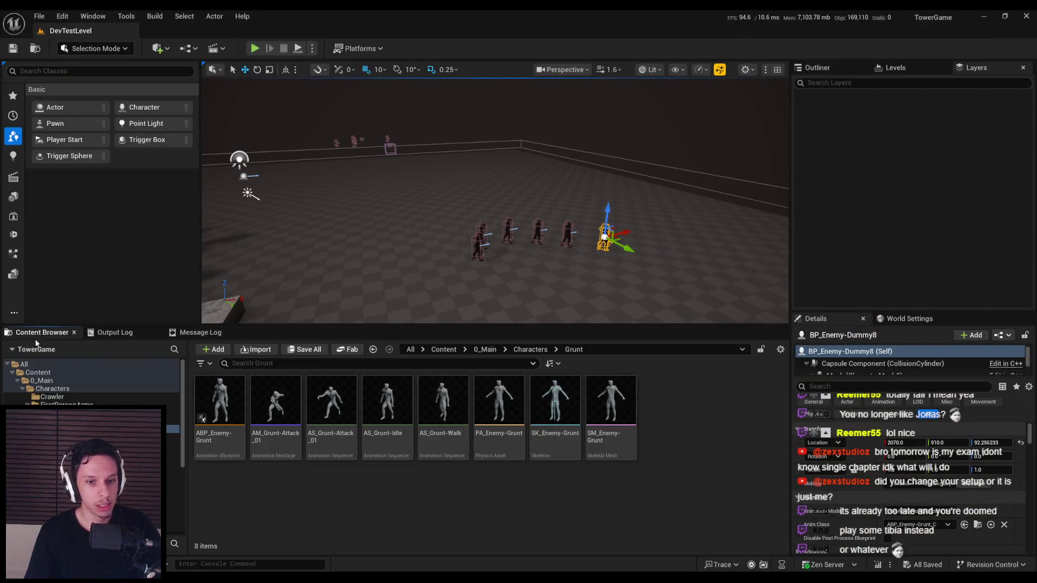
{"action": "key", "text": "alt+Tab"}
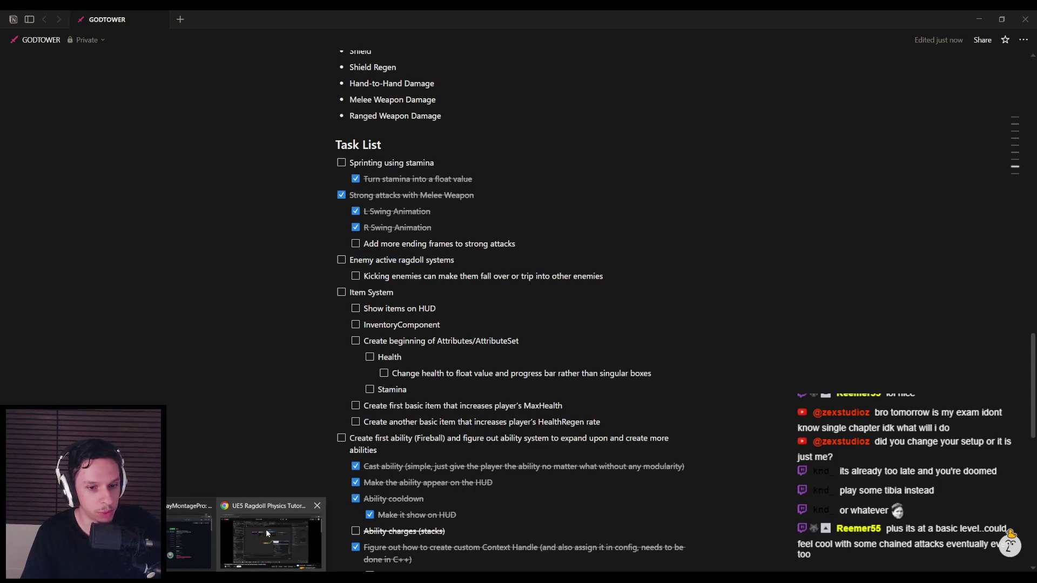
- Rewind the UE5 active ragdoll tutorial on YouTube to chapter 3 and watch it
{"action": "left_click", "coordinate": [266, 529]}
{"action": "mouse_move", "coordinate": [358, 466]}
{"action": "left_mouse_down"}
{"action": "mouse_move", "coordinate": [133, 465]}
{"action": "mouse_move", "coordinate": [884, 465]}
{"action": "mouse_move", "coordinate": [778, 467]}
{"action": "left_mouse_up"}
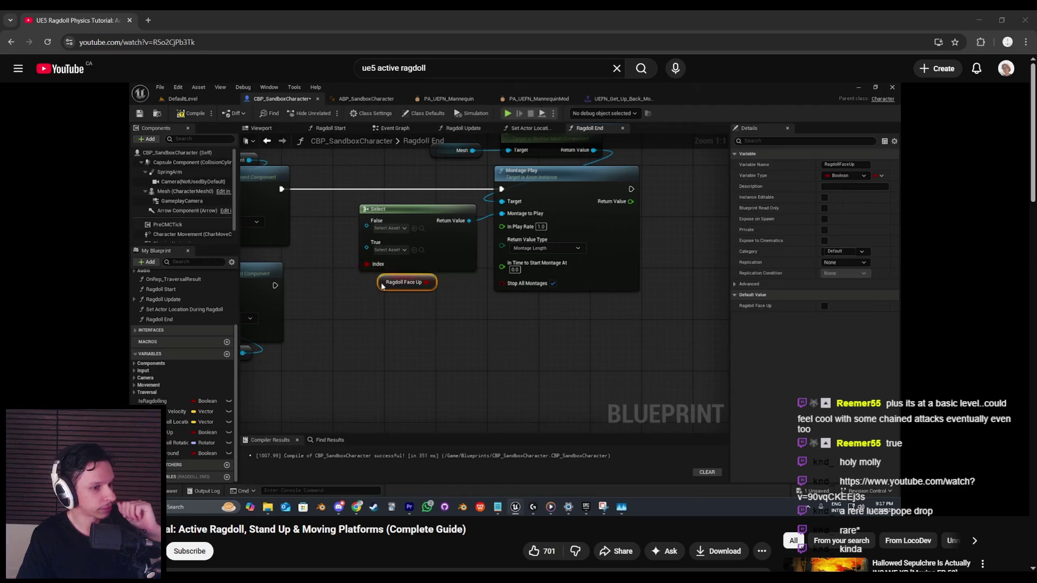
{"action": "mouse_move", "coordinate": [432, 378]}
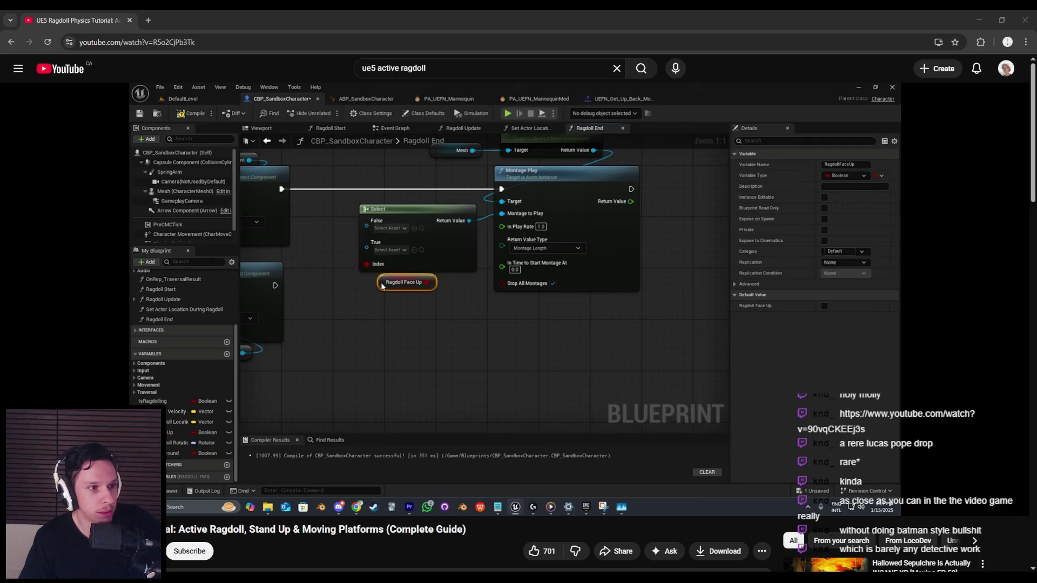
- Return to Unreal, start a fullscreen playtest, and slash through the demon group
{"action": "key", "text": "alt+Tab"}
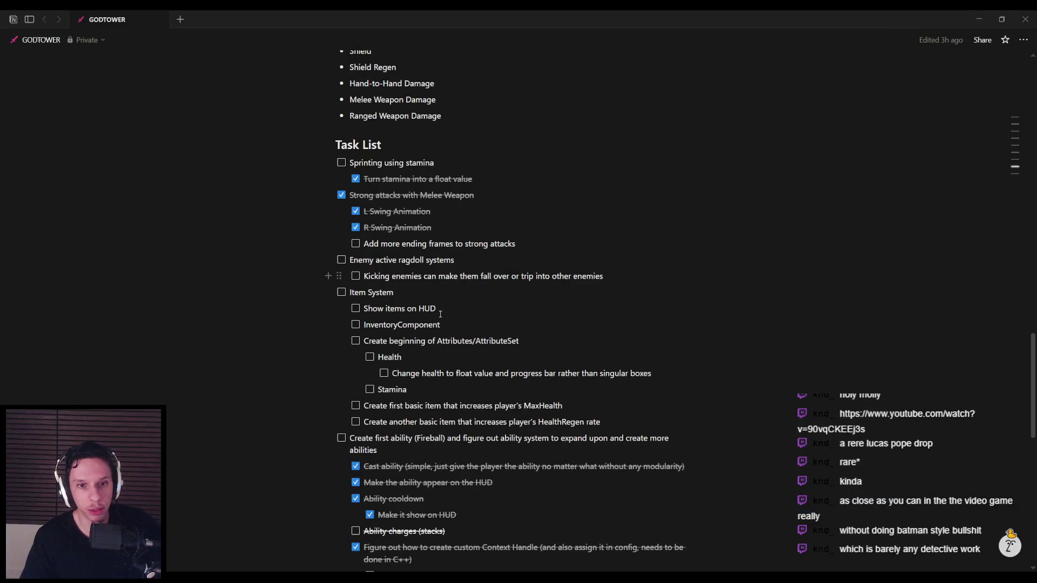
{"action": "key", "text": "alt+Tab"}
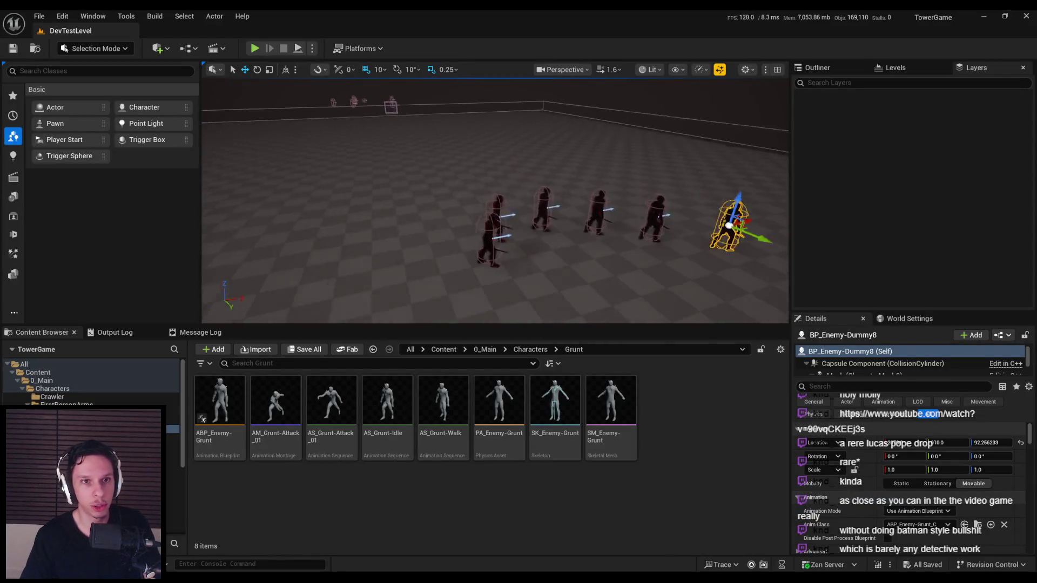
{"action": "left_click", "coordinate": [254, 49]}
{"action": "key", "text": "F11"}
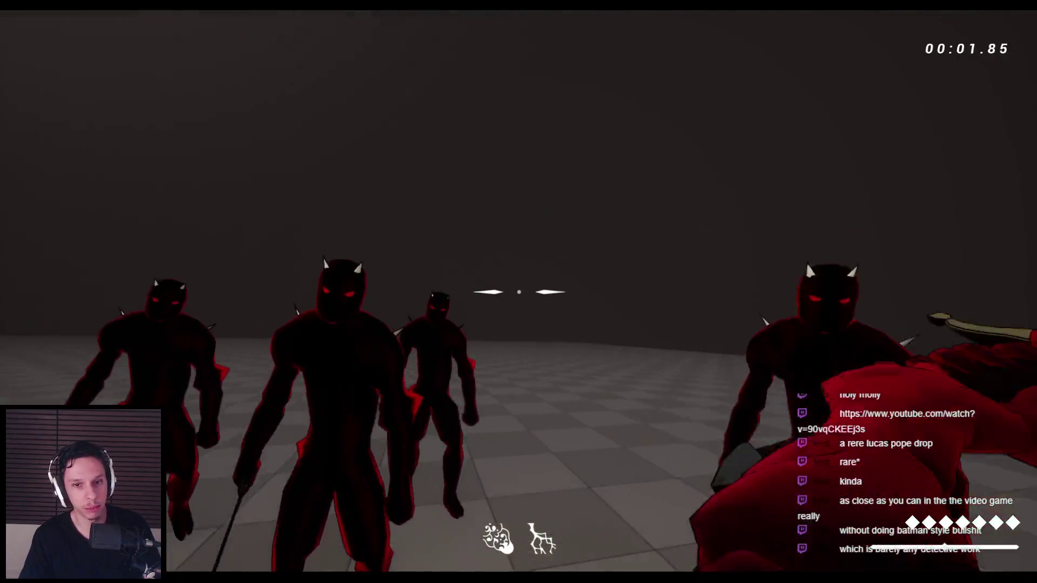
{"action": "left_click", "coordinate": [519, 292]}
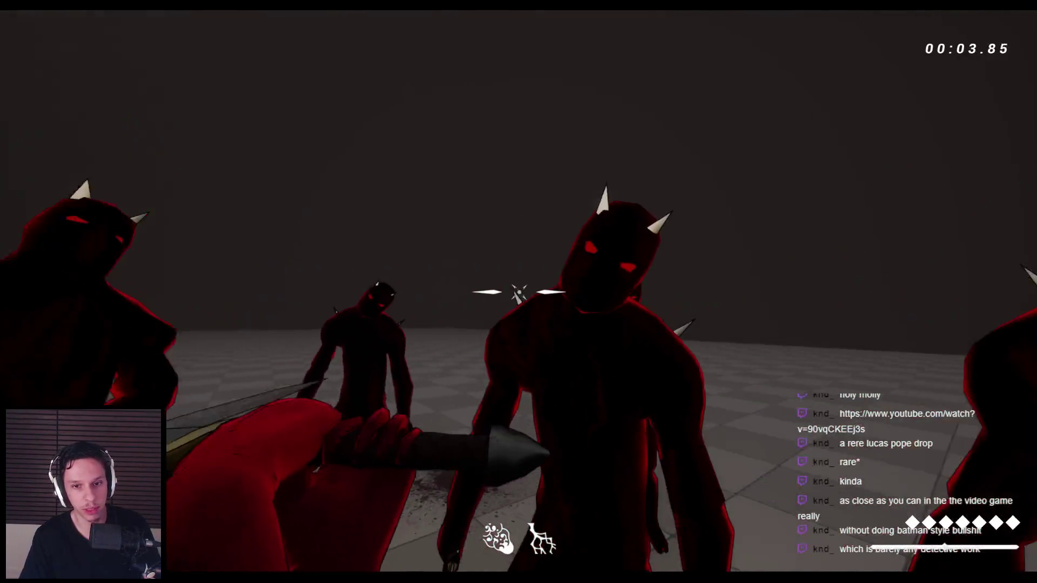
{"action": "left_click", "coordinate": [518, 292]}
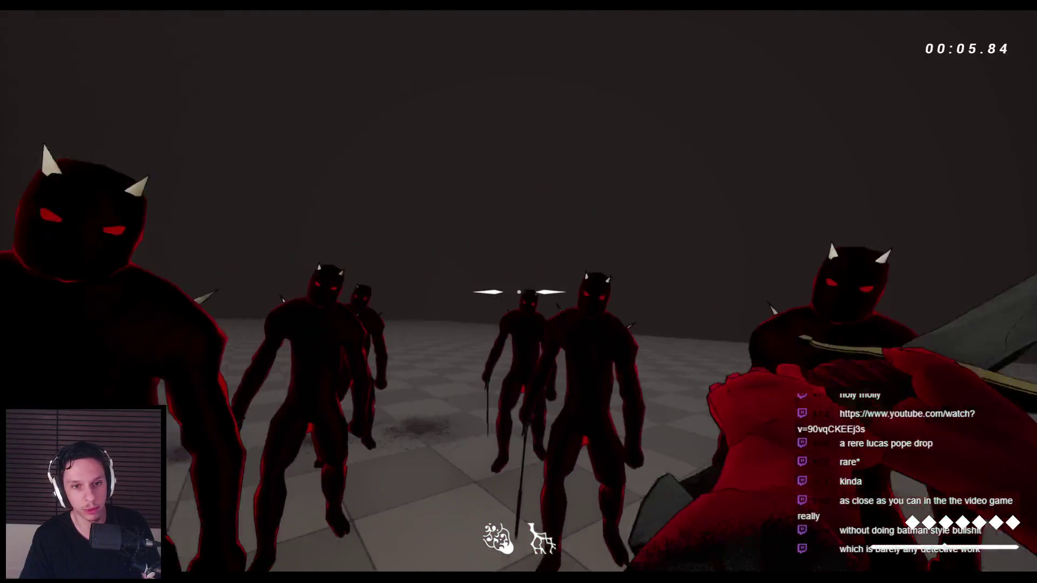
{"action": "left_click", "coordinate": [518, 292]}
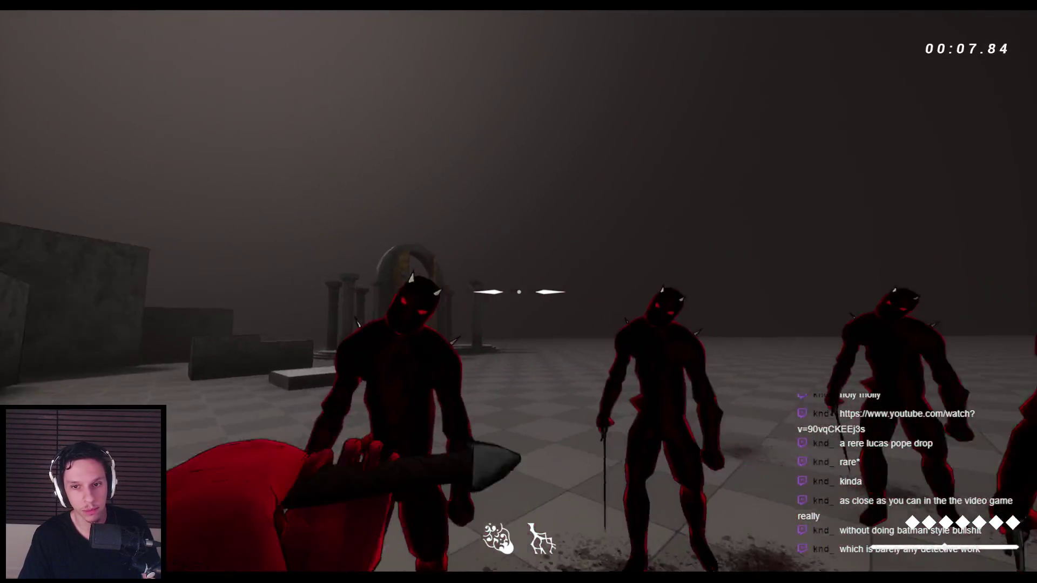
{"action": "left_click", "coordinate": [518, 292]}
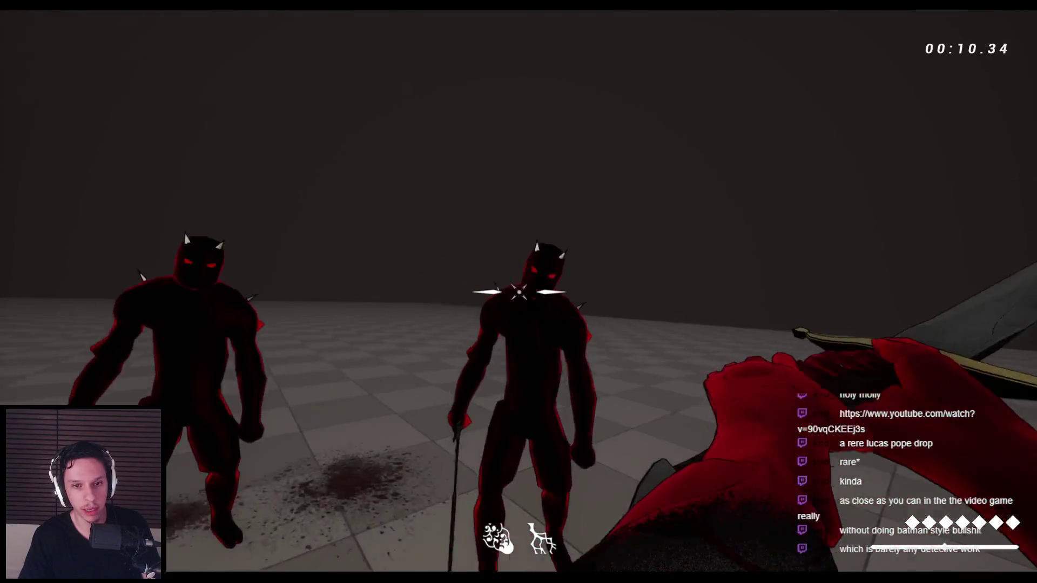
- Cut down the demons near the arches until the last one falls
{"action": "left_click", "coordinate": [518, 291]}
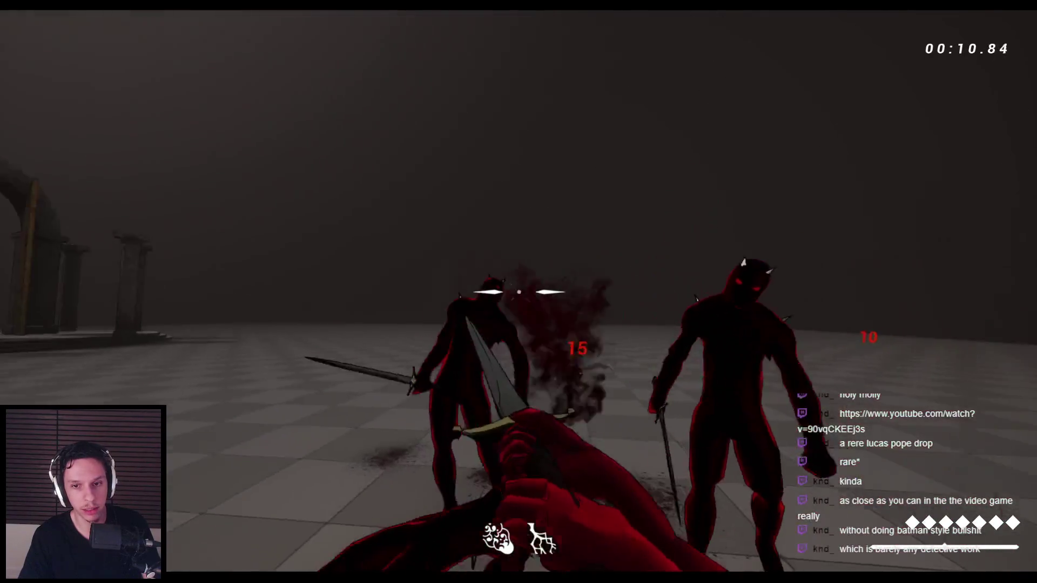
{"action": "left_click", "coordinate": [519, 291]}
{"action": "left_click", "coordinate": [518, 292]}
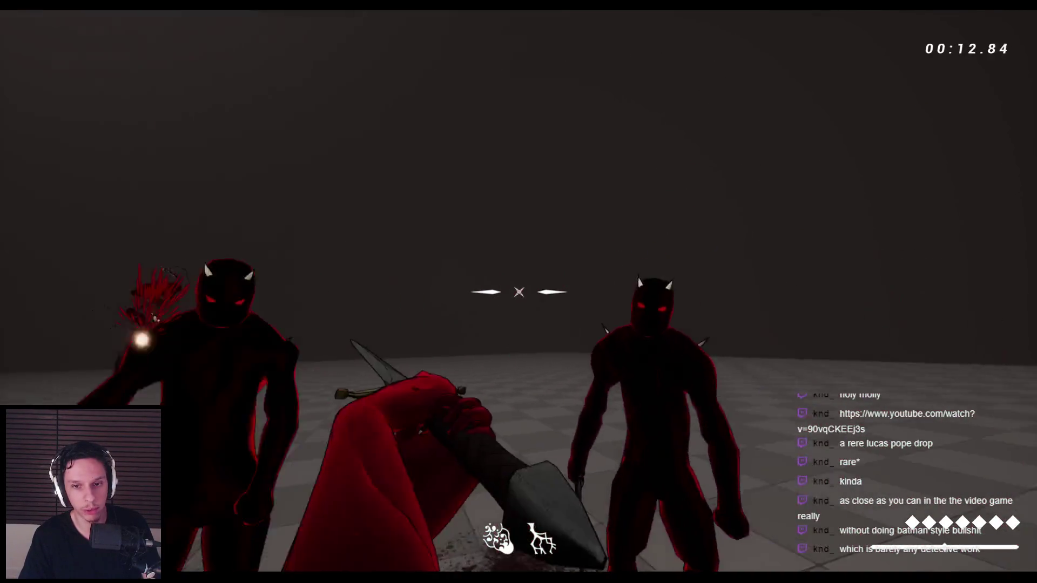
{"action": "left_click", "coordinate": [518, 292]}
{"action": "left_click", "coordinate": [519, 291]}
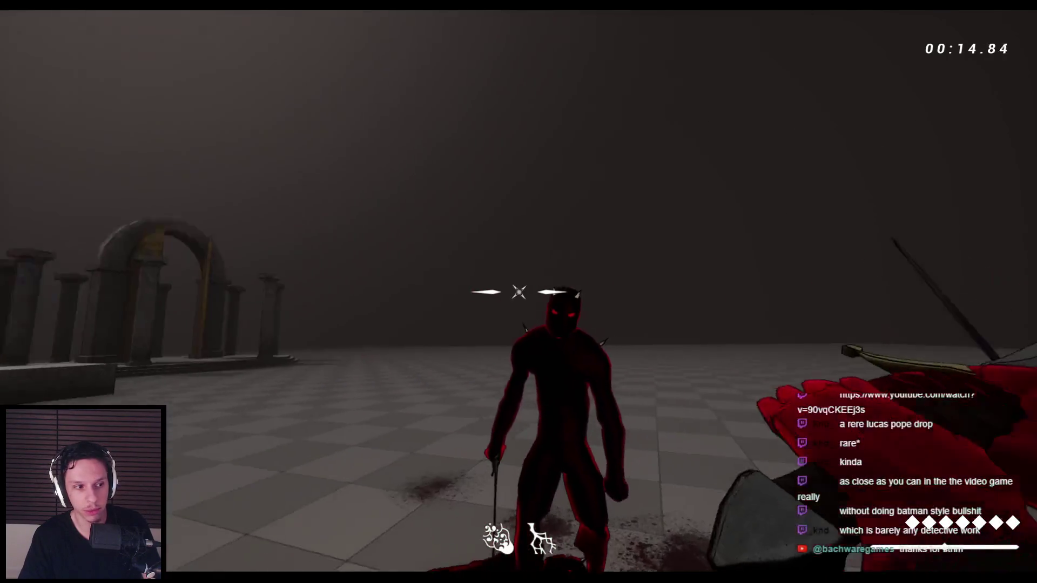
{"action": "left_click", "coordinate": [518, 291]}
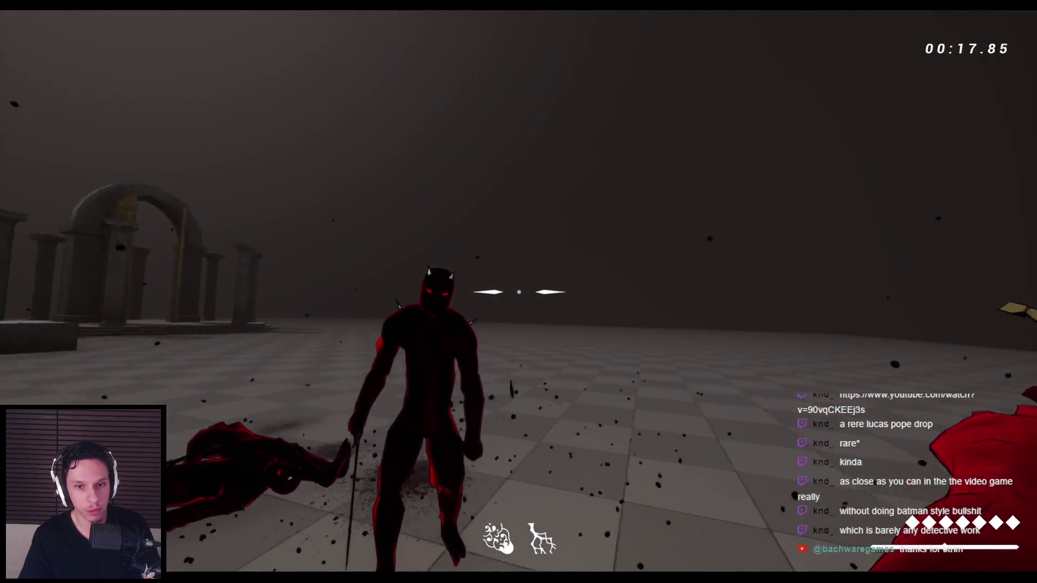
{"action": "left_click", "coordinate": [519, 291]}
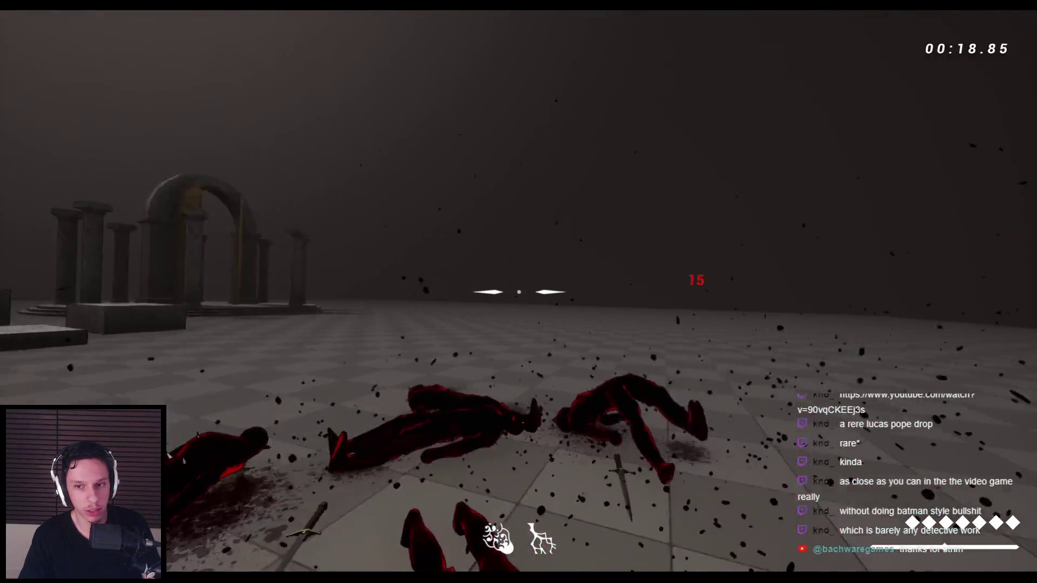
- Test the dash and retreat moves beside the fallen demons, then stop the playtest
{"action": "key", "text": "space"}
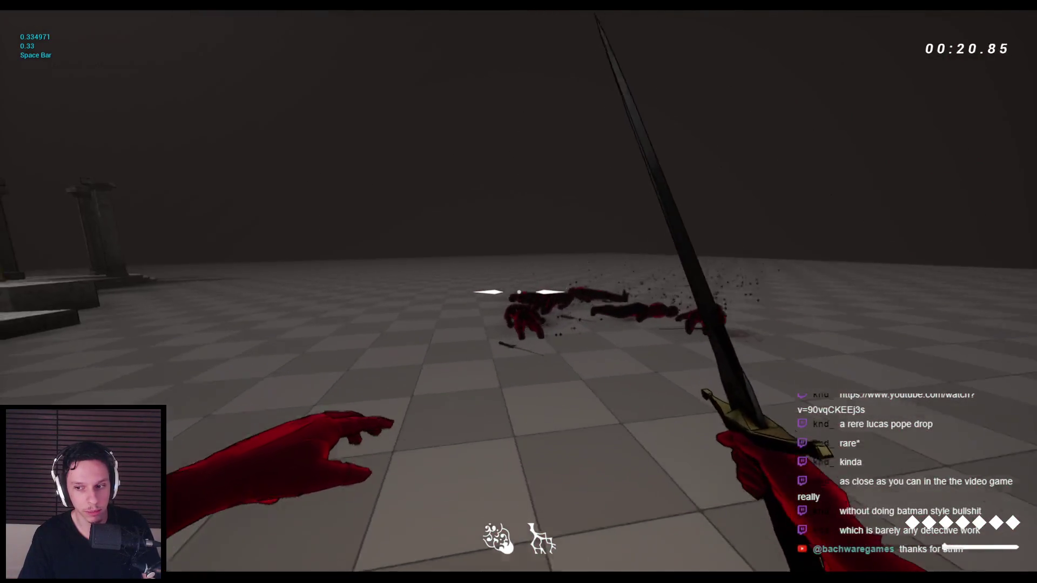
{"action": "key", "text": "space"}
{"action": "key", "text": "space"}
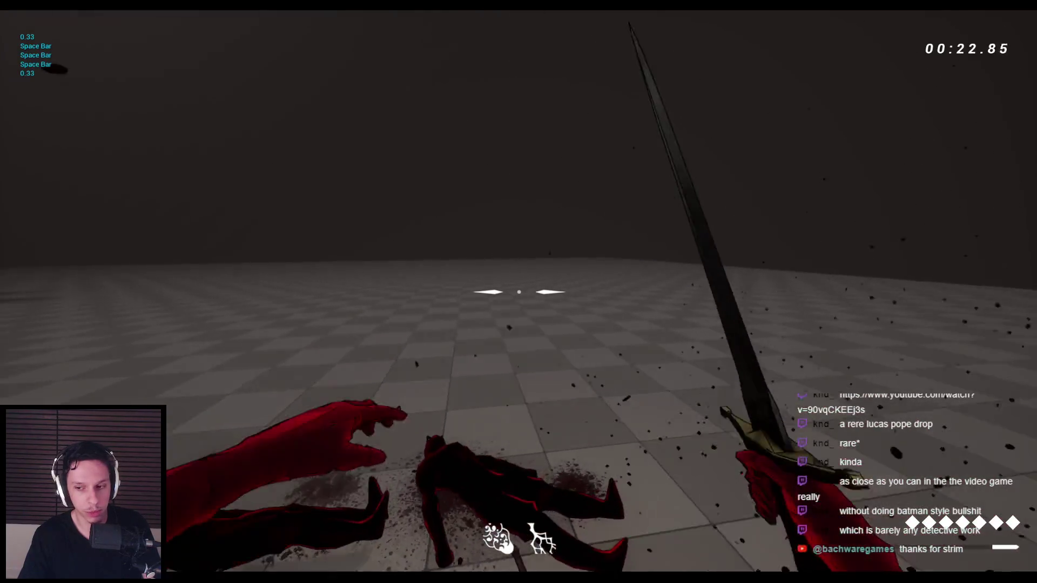
{"action": "key", "text": "s"}
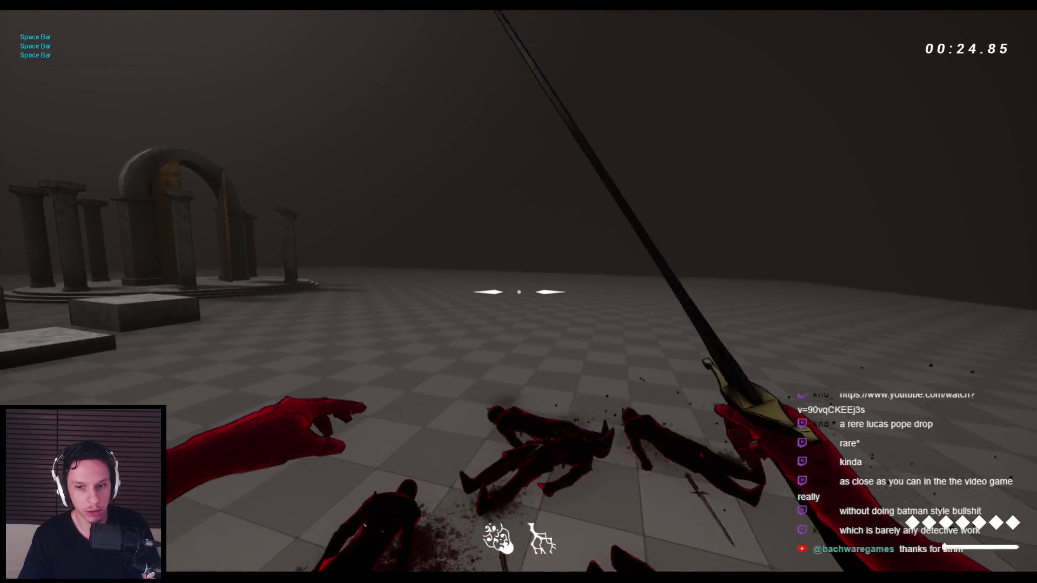
{"action": "key", "text": "s"}
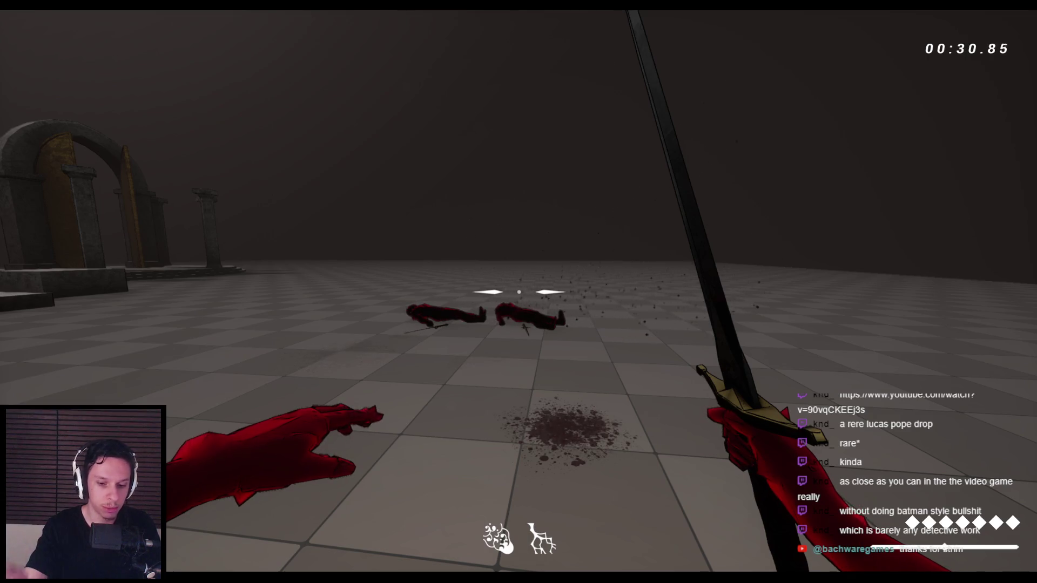
{"action": "key", "text": "space"}
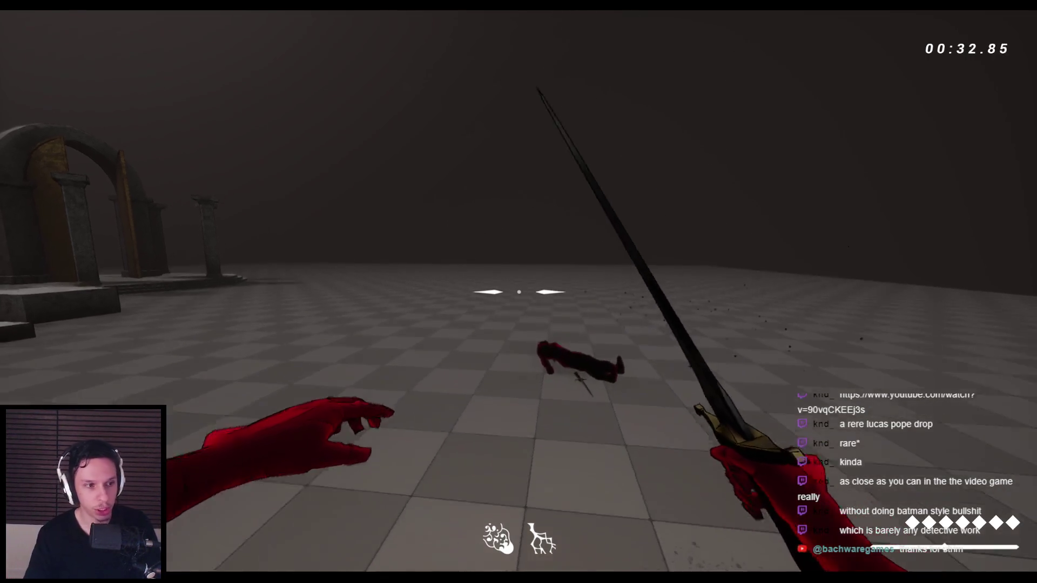
{"action": "key", "text": "Escape"}
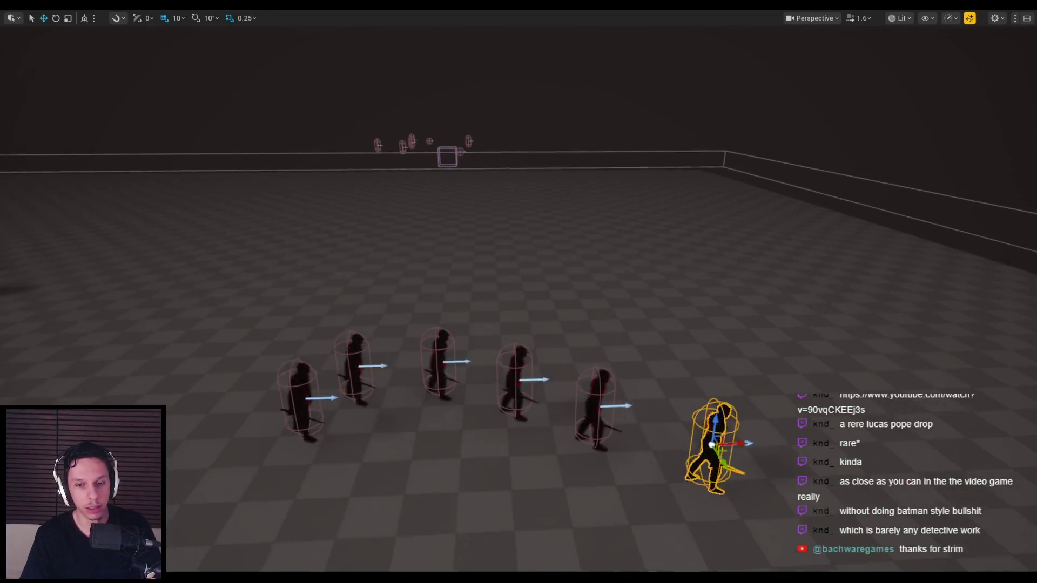
- Exit immersive mode and open the left heavy sword swing montage from the Content Browser
{"action": "key", "text": "F11"}
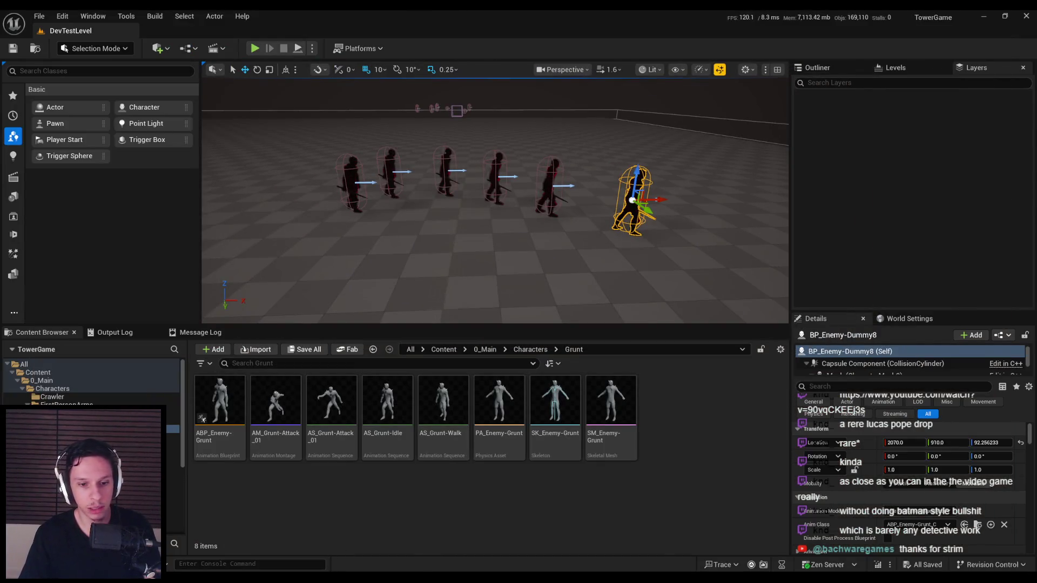
{"action": "key", "text": "alt+Tab"}
{"action": "left_click", "coordinate": [182, 30]}
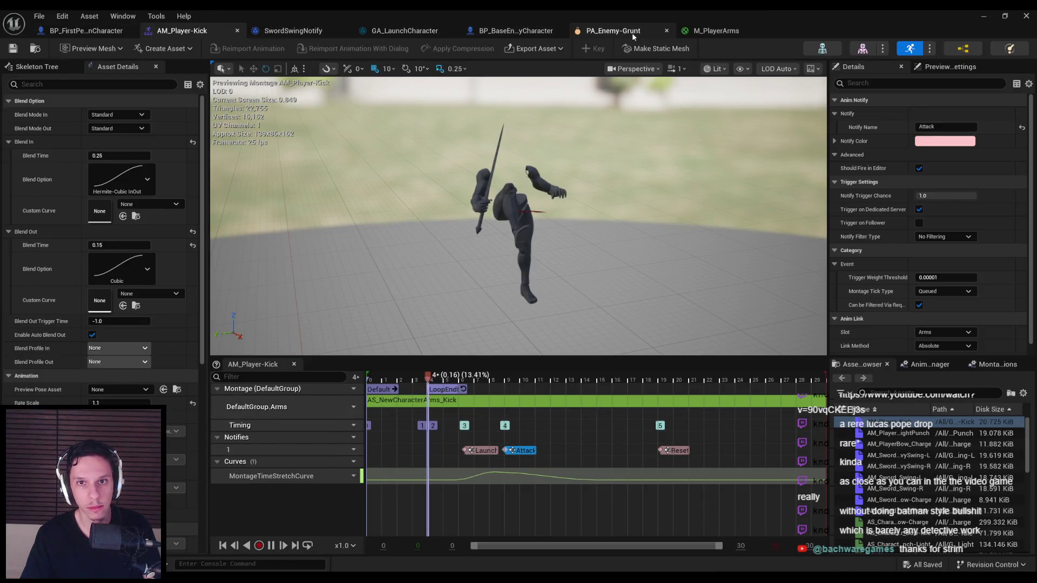
{"action": "double_click", "coordinate": [909, 455]}
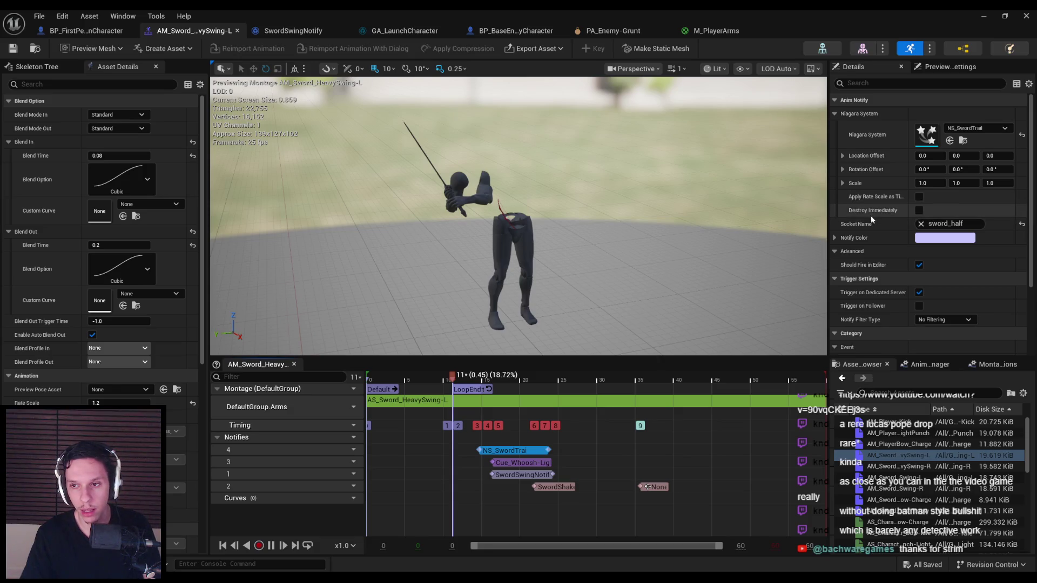
- Inspect the sword trail notify's settings and open its NS_SwordTrail particle system
{"action": "left_click", "coordinate": [836, 239]}
{"action": "left_click", "coordinate": [835, 238]}
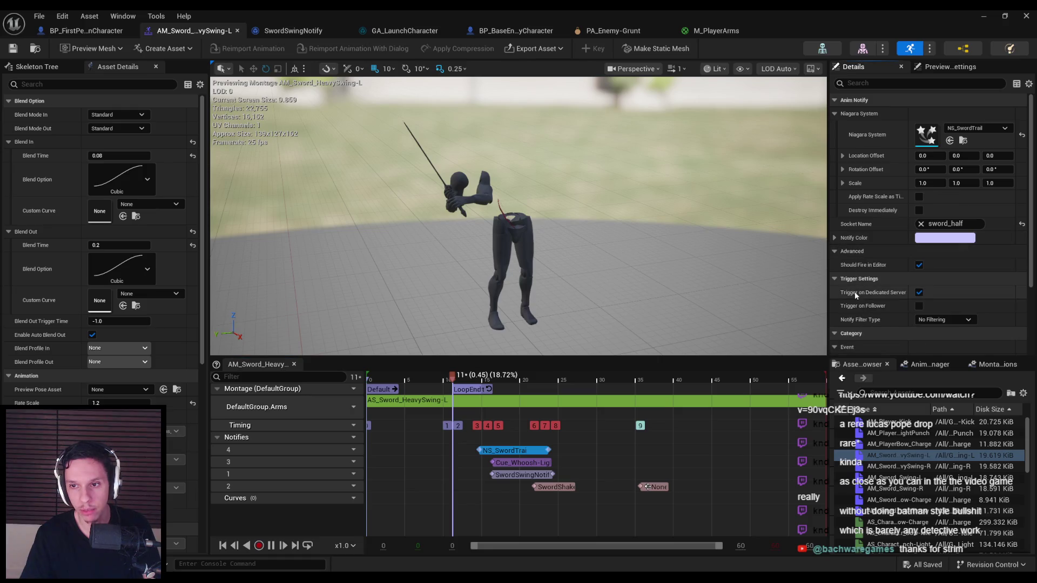
{"action": "scroll", "coordinate": [851, 319], "scroll_direction": "down", "scroll_amount": 3}
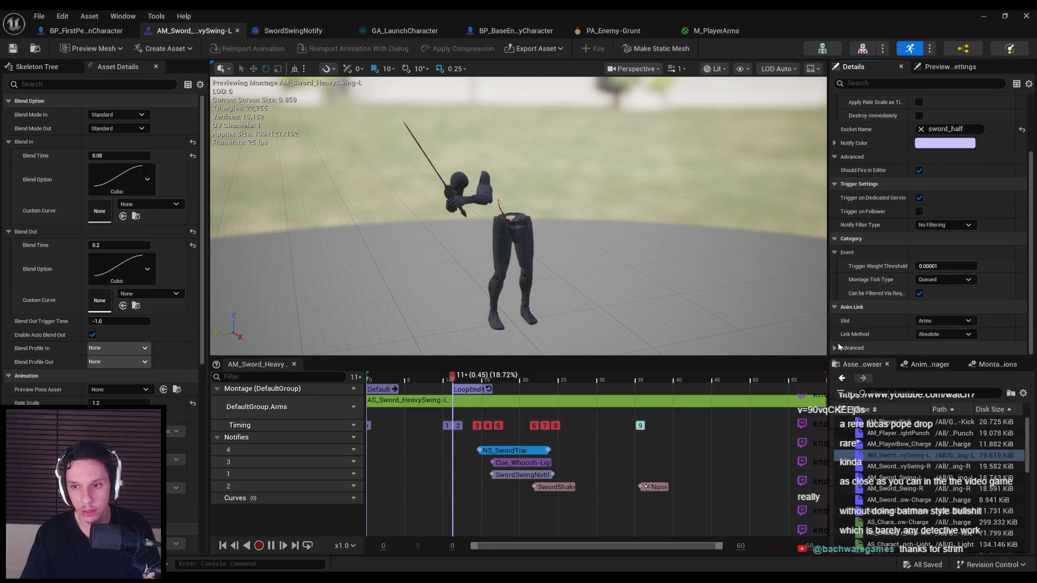
{"action": "scroll", "coordinate": [852, 324], "scroll_direction": "up", "scroll_amount": 3}
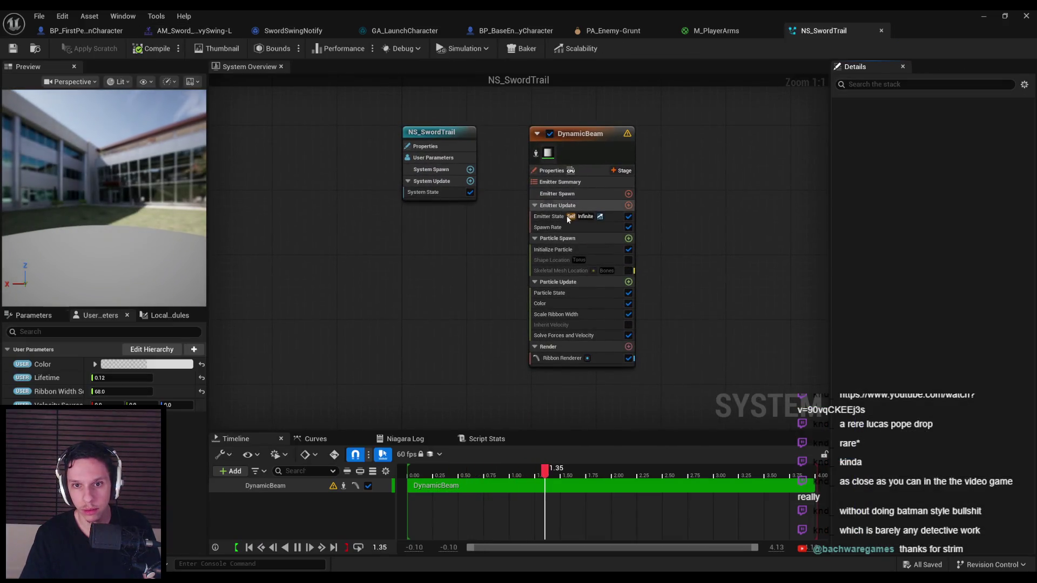
{"action": "left_click", "coordinate": [564, 226]}
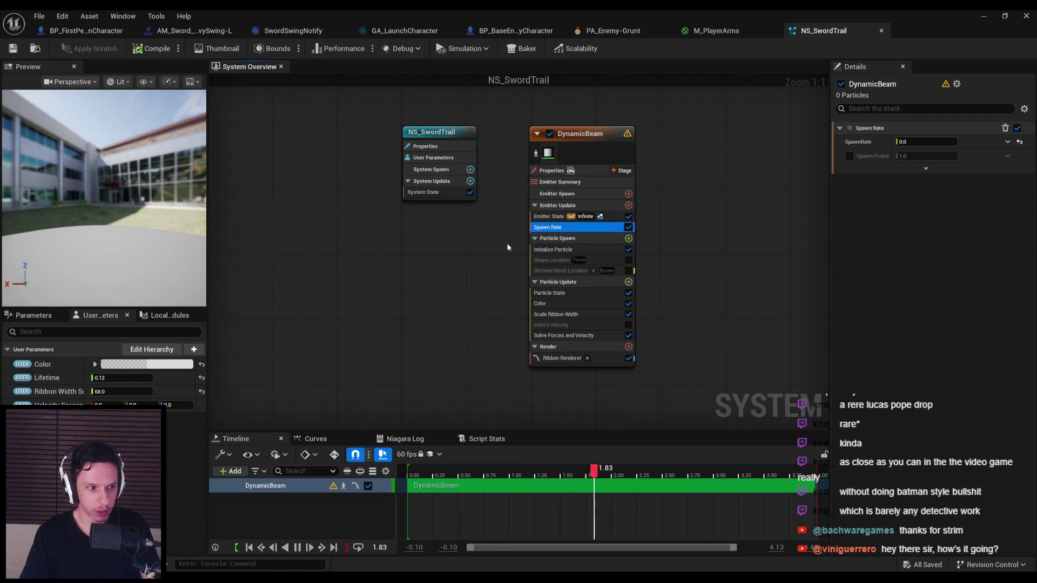
- Close the NS_SwordTrail and M_PlayerArms tabs, view the ragdoll tutorial, then return to PA_Enemy-Grunt
{"action": "left_click", "coordinate": [881, 31]}
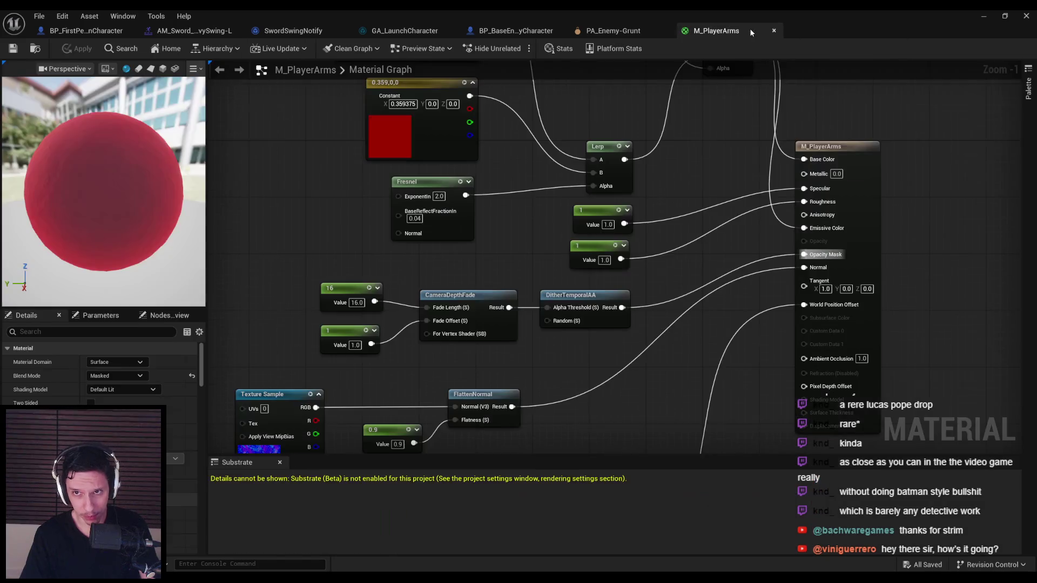
{"action": "middle_click", "coordinate": [718, 32]}
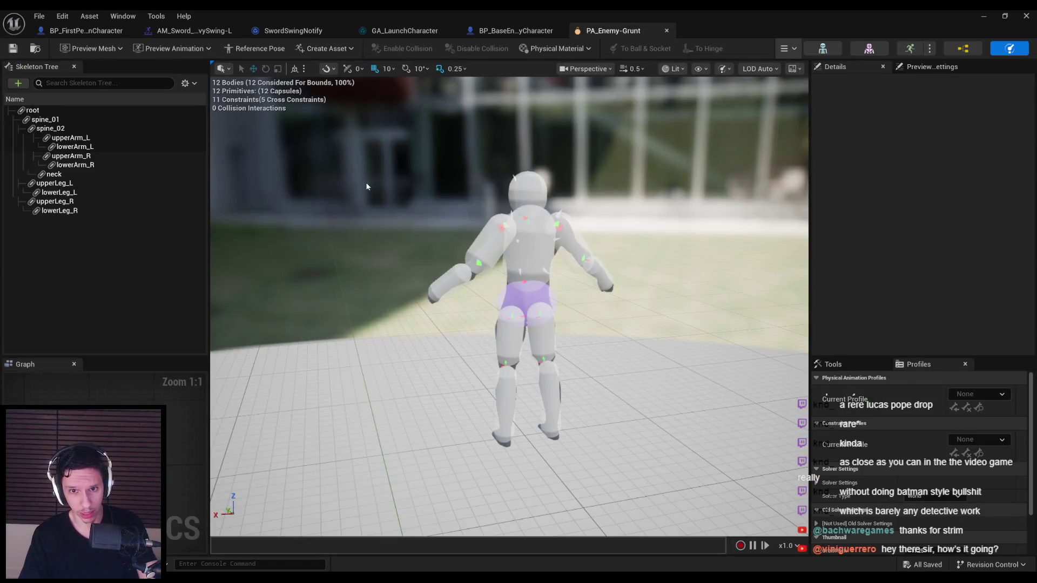
{"action": "mouse_move", "coordinate": [245, 577]}
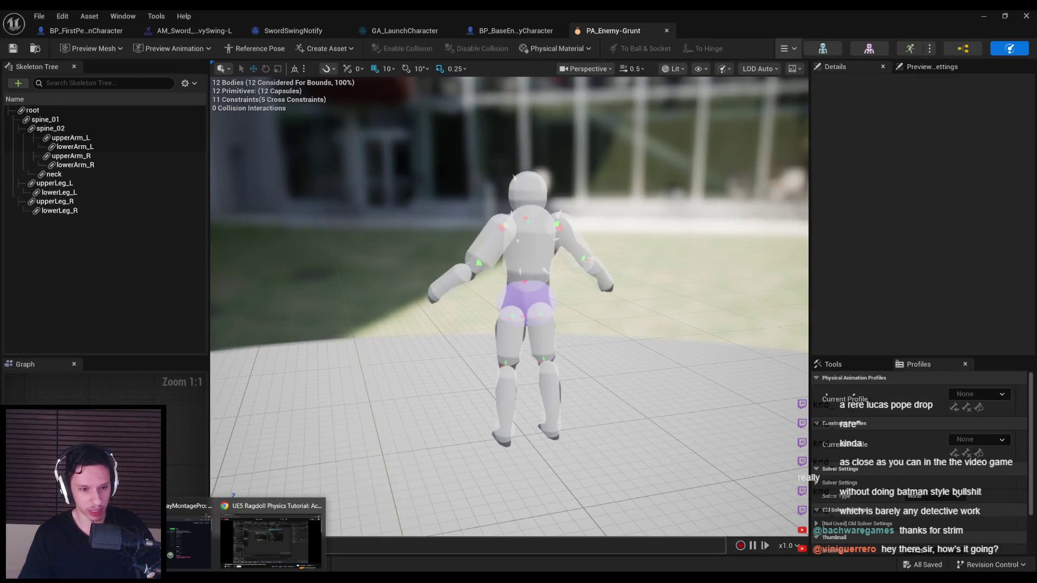
{"action": "left_click", "coordinate": [246, 532]}
{"action": "left_click", "coordinate": [979, 20]}
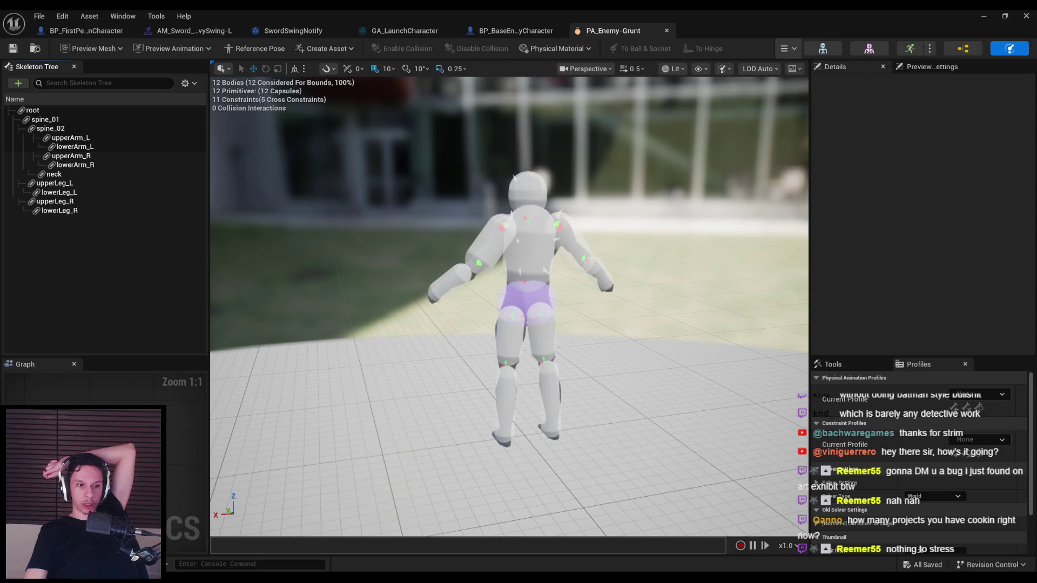
{"action": "key", "text": "alt+Tab"}
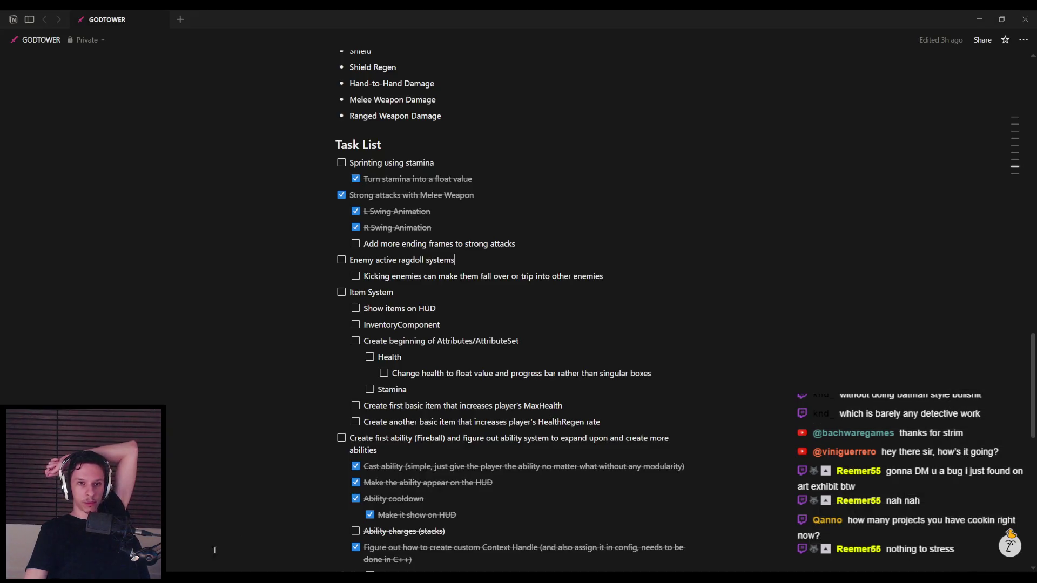
{"action": "scroll", "coordinate": [318, 454], "scroll_direction": "up", "scroll_amount": 5}
{"action": "scroll", "coordinate": [318, 454], "scroll_direction": "down", "scroll_amount": 4}
{"action": "key", "text": "alt+Tab"}
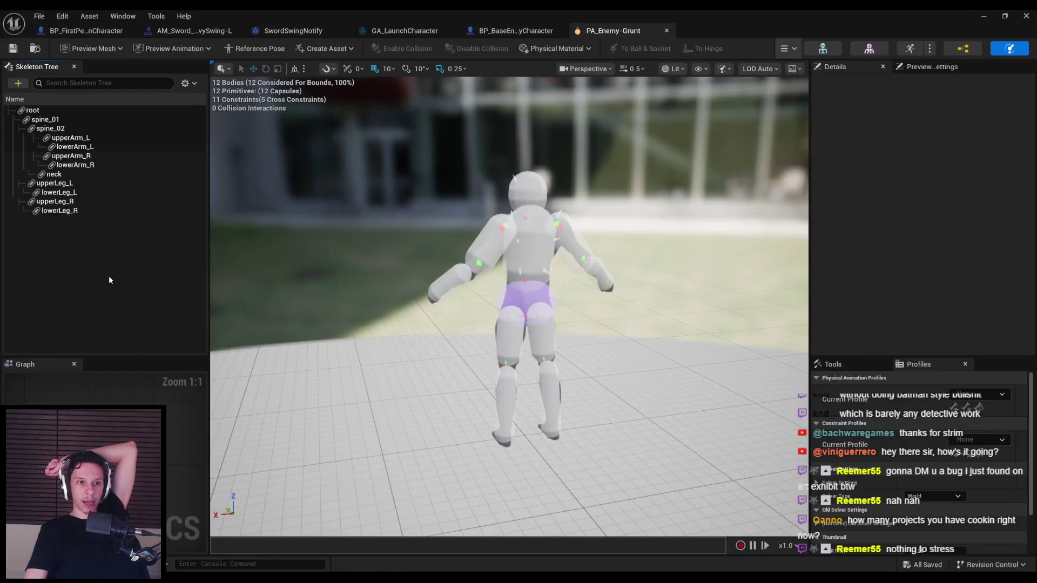